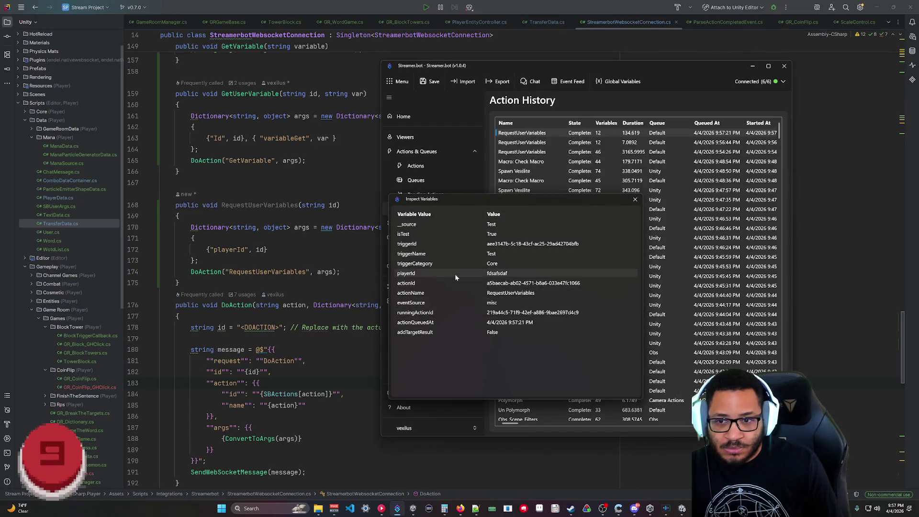
- Review the second earlier run's variables, then return to the Actions list
{"action": "left_click", "coordinate": [638, 200]}
{"action": "right_click", "coordinate": [559, 142]}
{"action": "left_click", "coordinate": [550, 160]}
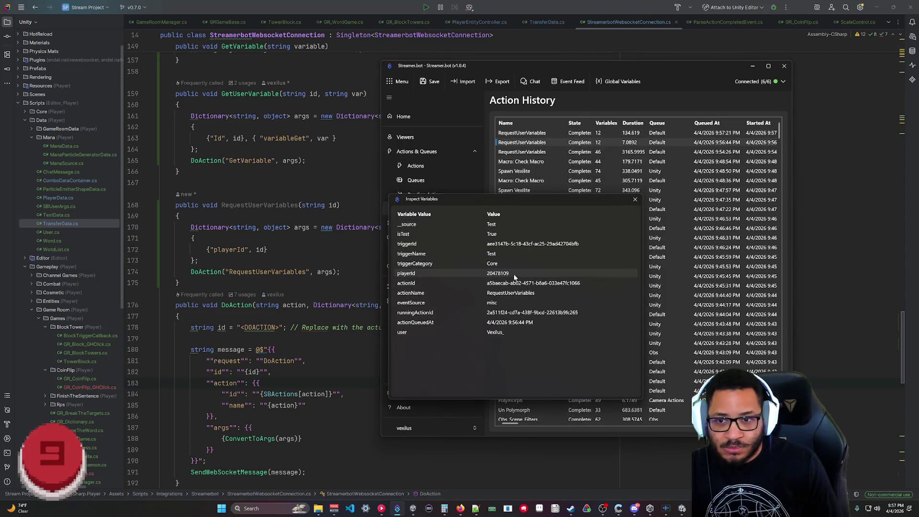
{"action": "left_click", "coordinate": [634, 200]}
{"action": "left_click", "coordinate": [415, 165]}
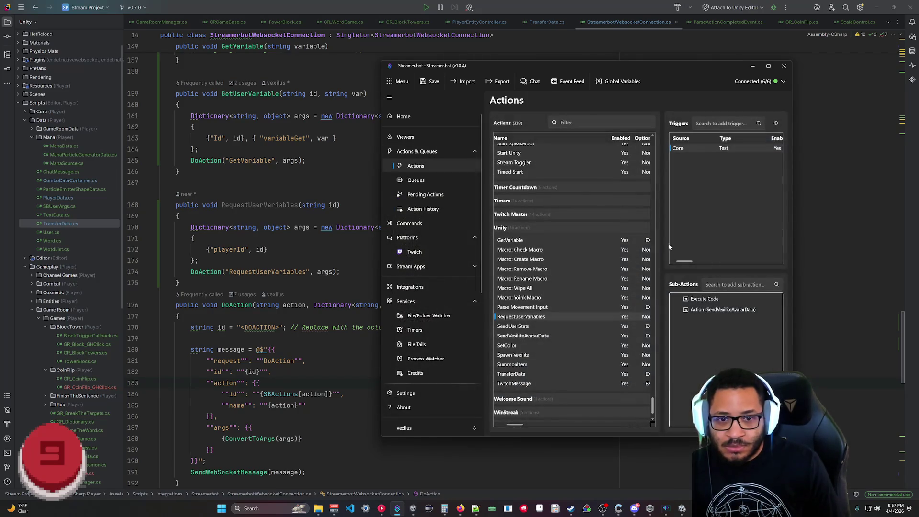
- Set the Test trigger's playerId argument to a real Twitch user id and save it
{"action": "double_click", "coordinate": [724, 150]}
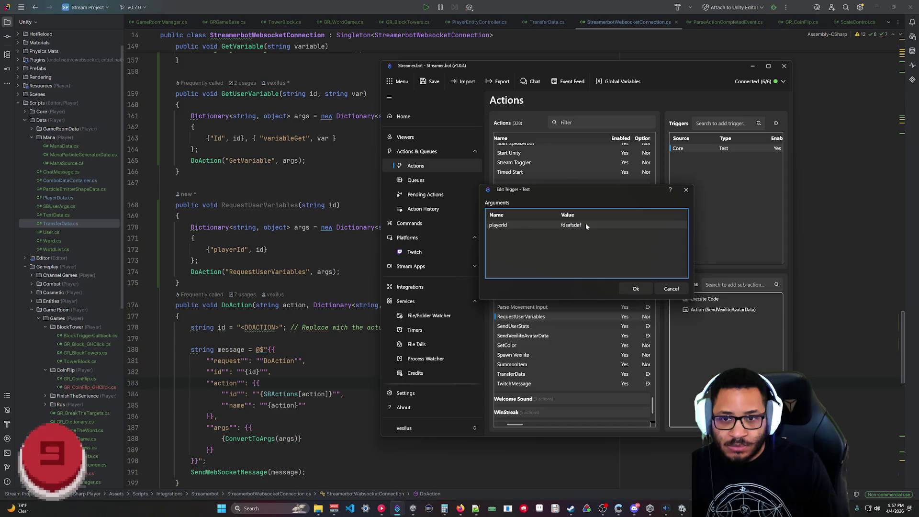
{"action": "double_click", "coordinate": [584, 224]}
{"action": "type", "text": "20478109"}
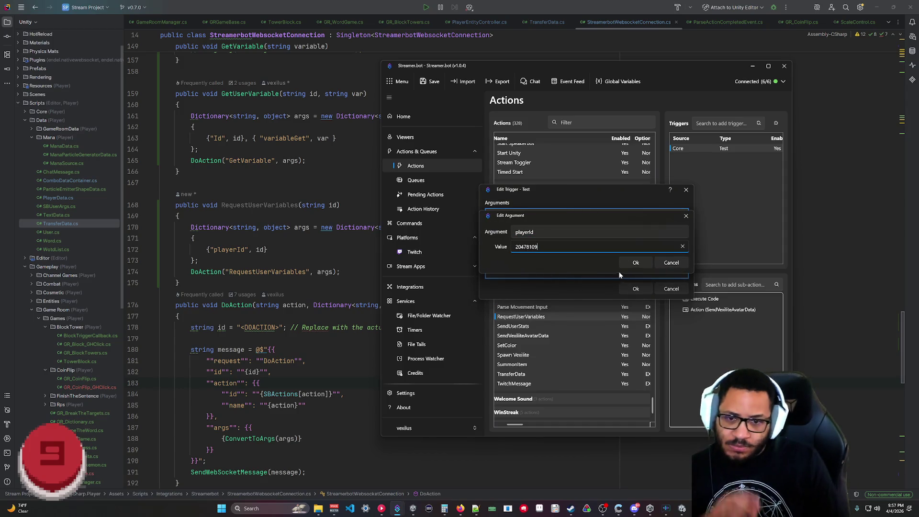
{"action": "left_click", "coordinate": [634, 262]}
{"action": "left_click", "coordinate": [633, 289]}
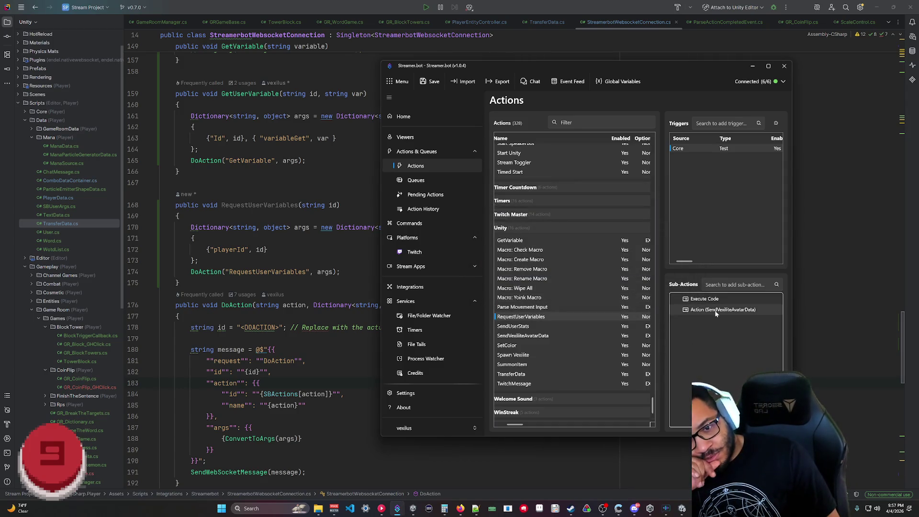
- Disable SendVexiliteAvatarData's Twitch Add Target Info sub-action, then fire RequestUserVariables' Test trigger
{"action": "left_click", "coordinate": [574, 335]}
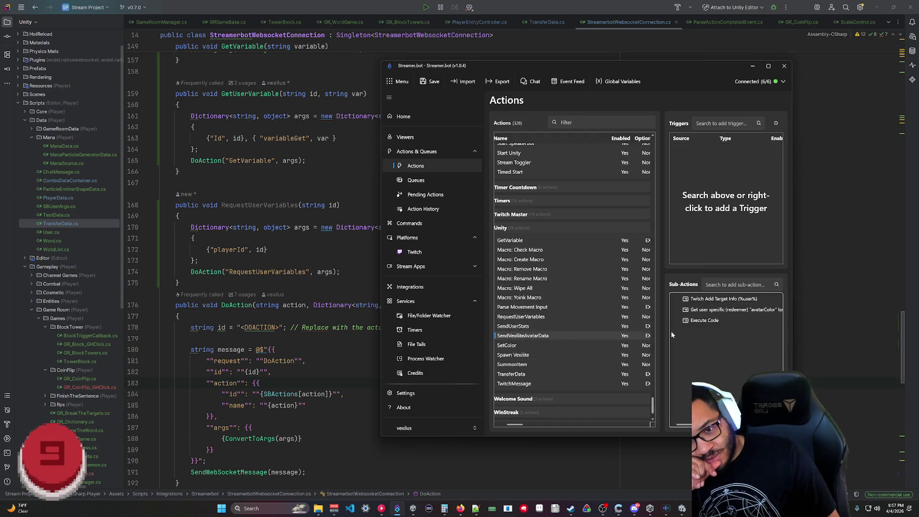
{"action": "right_click", "coordinate": [723, 300]}
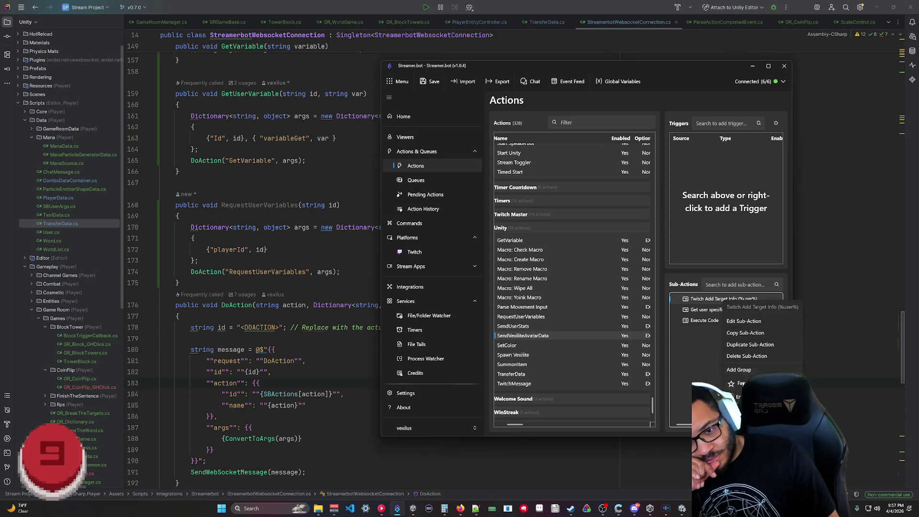
{"action": "left_click", "coordinate": [747, 331]}
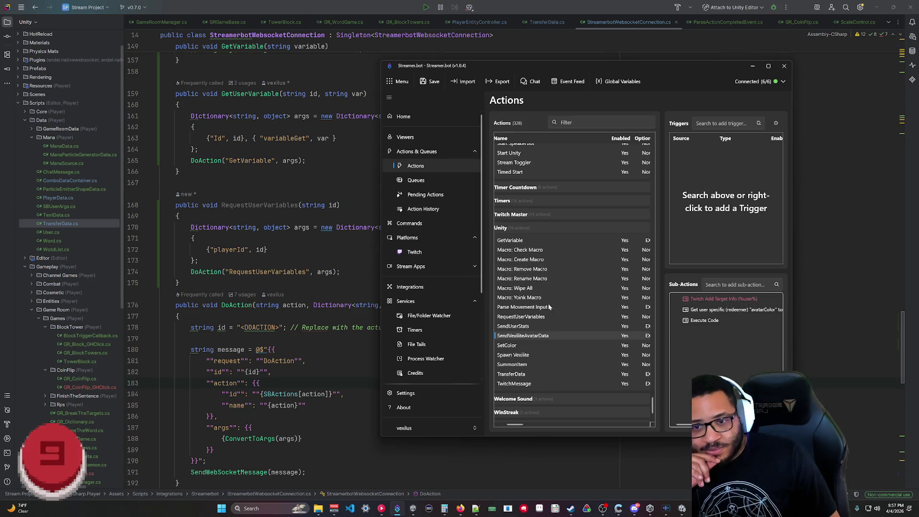
{"action": "left_click", "coordinate": [520, 317]}
{"action": "right_click", "coordinate": [732, 149]}
{"action": "left_click", "coordinate": [740, 158]}
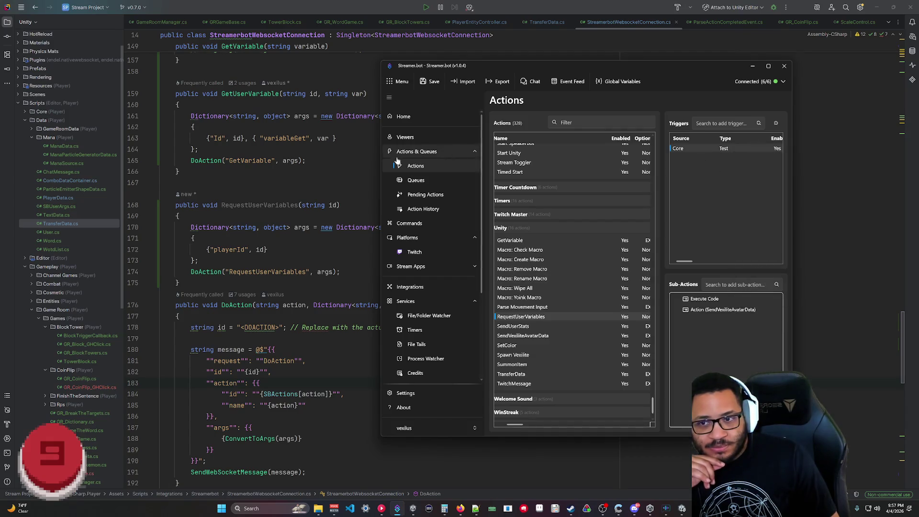
{"action": "left_click", "coordinate": [423, 208]}
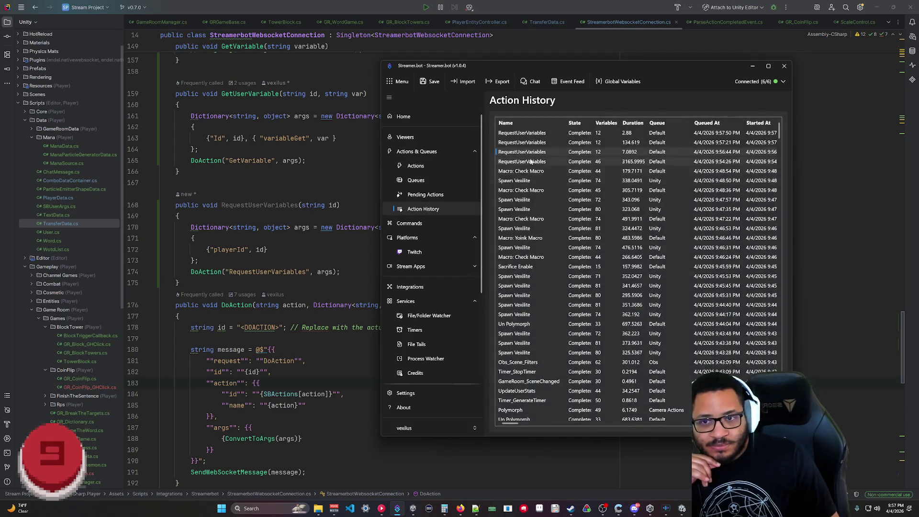
- Inspect the variables of the two newest RequestUserVariables runs, then reopen SendVexiliteAvatarData
{"action": "right_click", "coordinate": [526, 135]}
{"action": "left_click", "coordinate": [545, 148]}
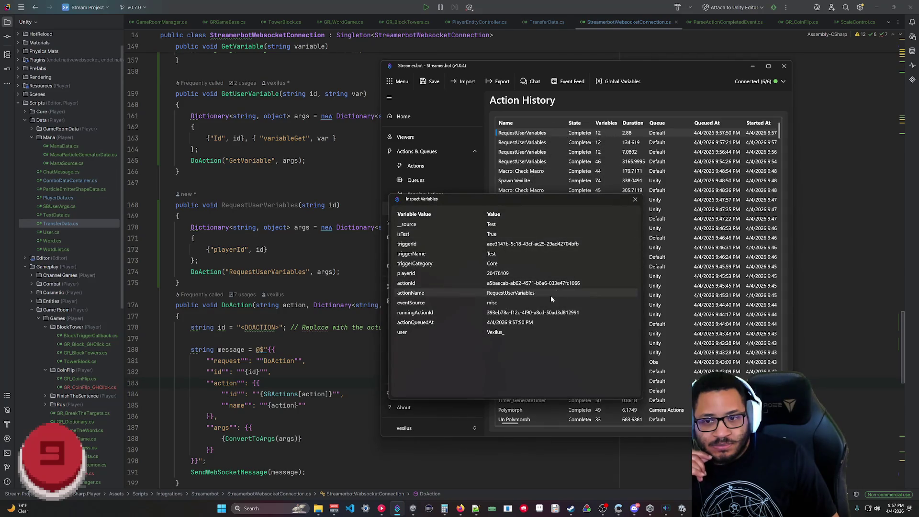
{"action": "left_click", "coordinate": [636, 199]}
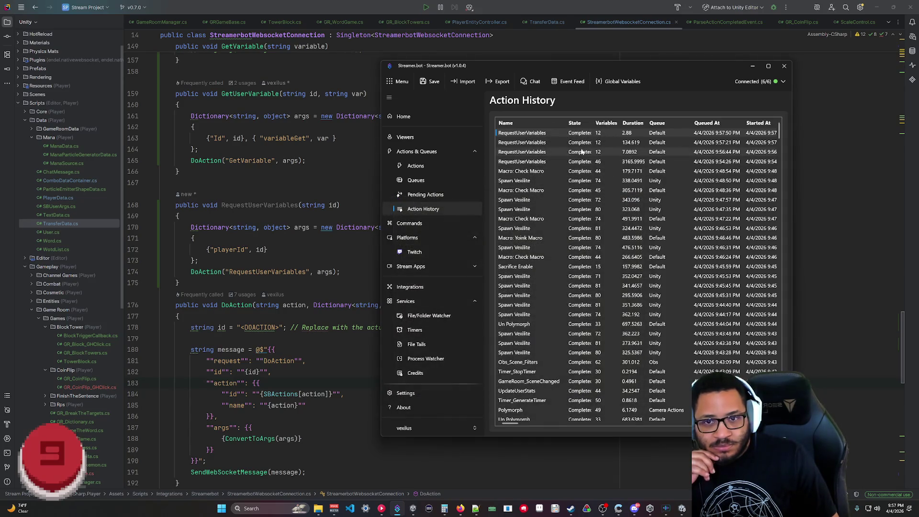
{"action": "right_click", "coordinate": [574, 144]}
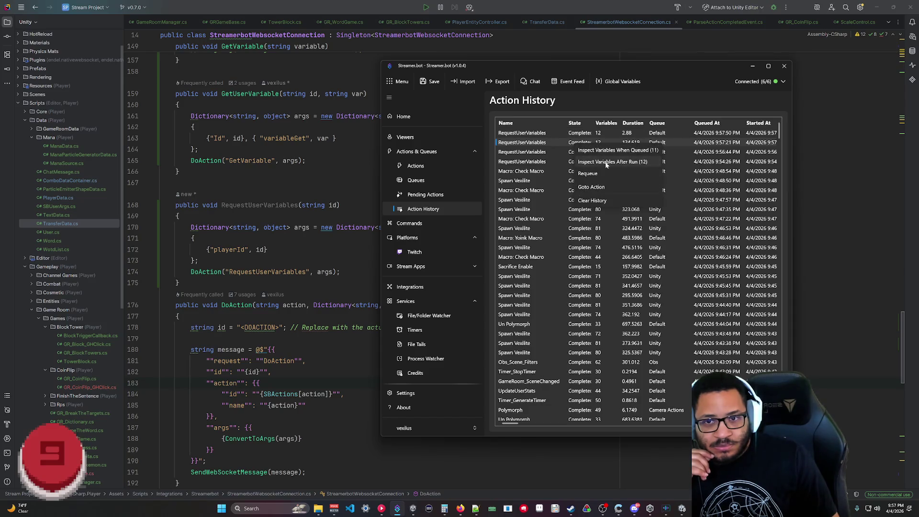
{"action": "left_click", "coordinate": [618, 163]}
{"action": "left_click", "coordinate": [635, 199]}
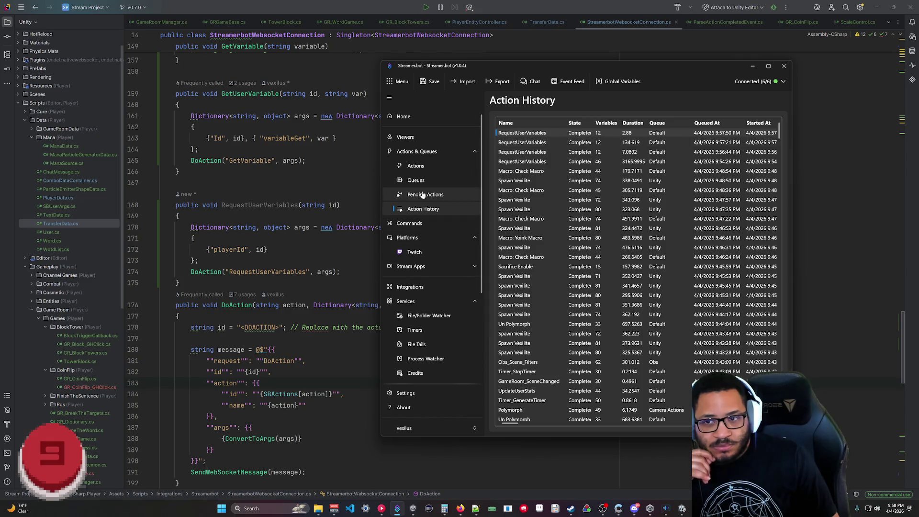
{"action": "left_click", "coordinate": [415, 166]}
{"action": "left_click", "coordinate": [550, 335]}
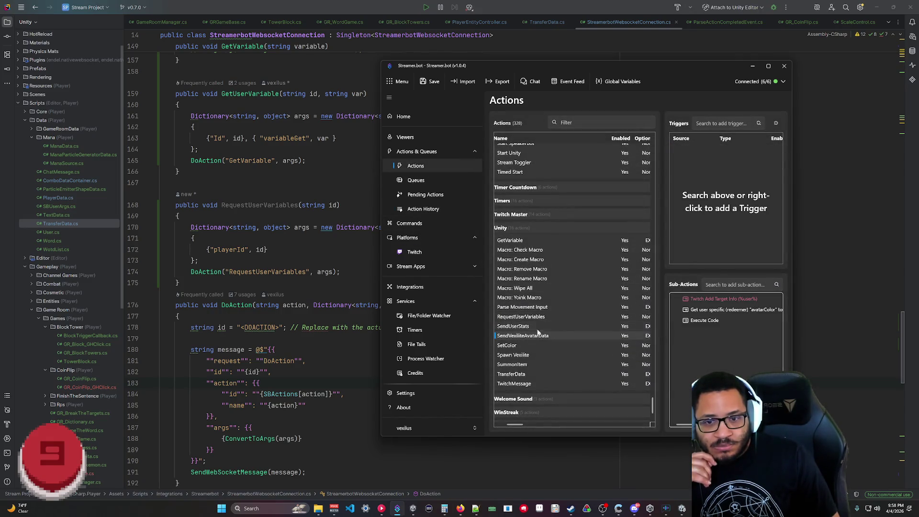
- Open the Execute Code sub-action to read its C# script, then close it
{"action": "right_click", "coordinate": [719, 298]}
{"action": "left_click", "coordinate": [741, 320]}
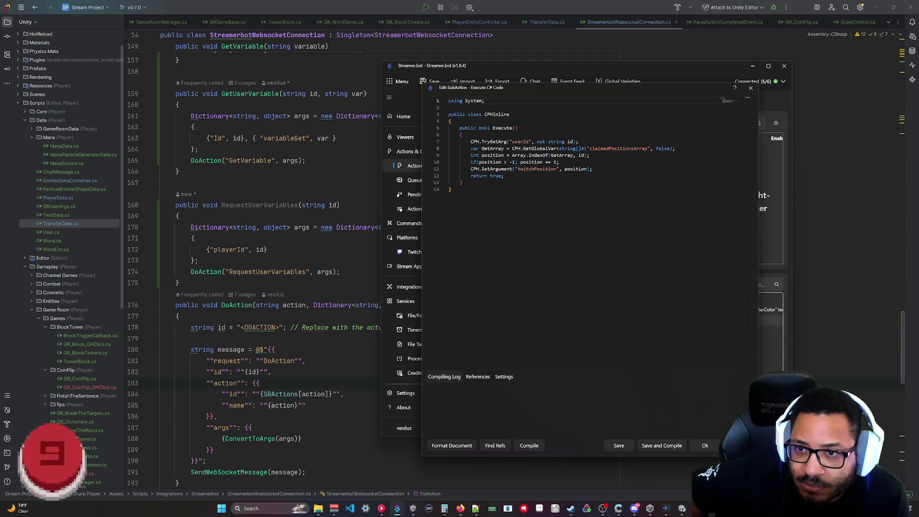
{"action": "left_click", "coordinate": [705, 445]}
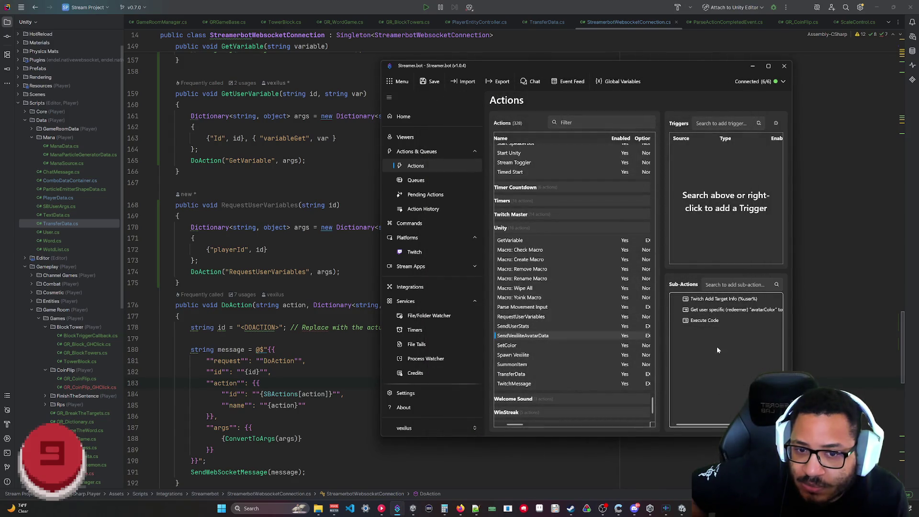
- Check the avatarColor lookup's source options, leaving it at User (Redeemer), and cancel
{"action": "double_click", "coordinate": [723, 310]}
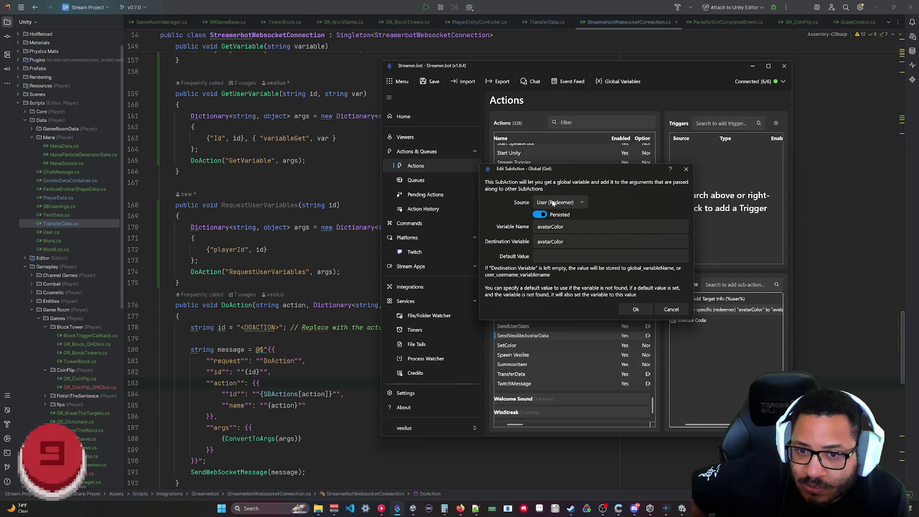
{"action": "left_click", "coordinate": [555, 203]}
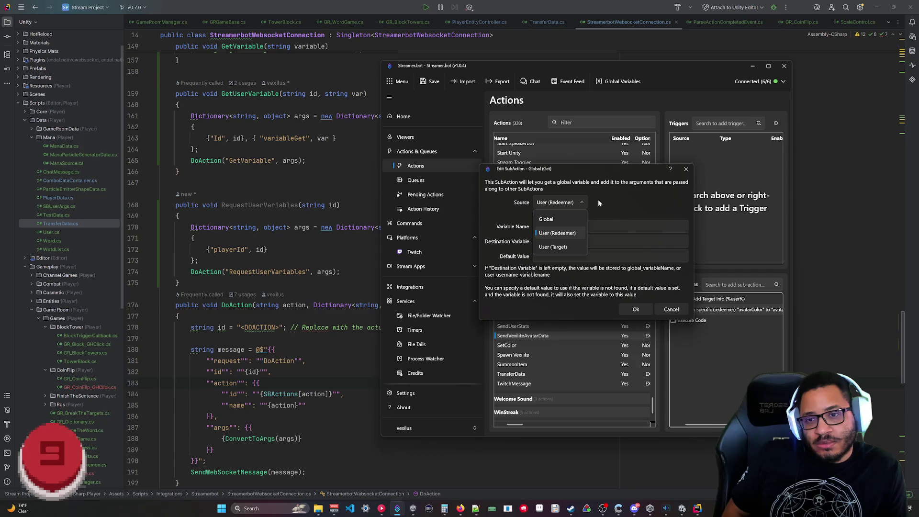
{"action": "left_click", "coordinate": [566, 248]}
{"action": "left_click", "coordinate": [555, 202]}
{"action": "left_click", "coordinate": [555, 231]}
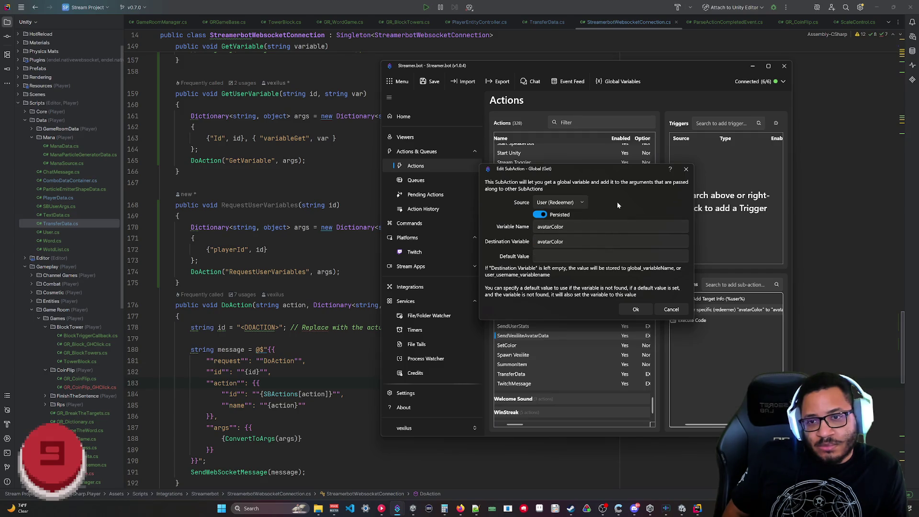
{"action": "left_click", "coordinate": [667, 310]}
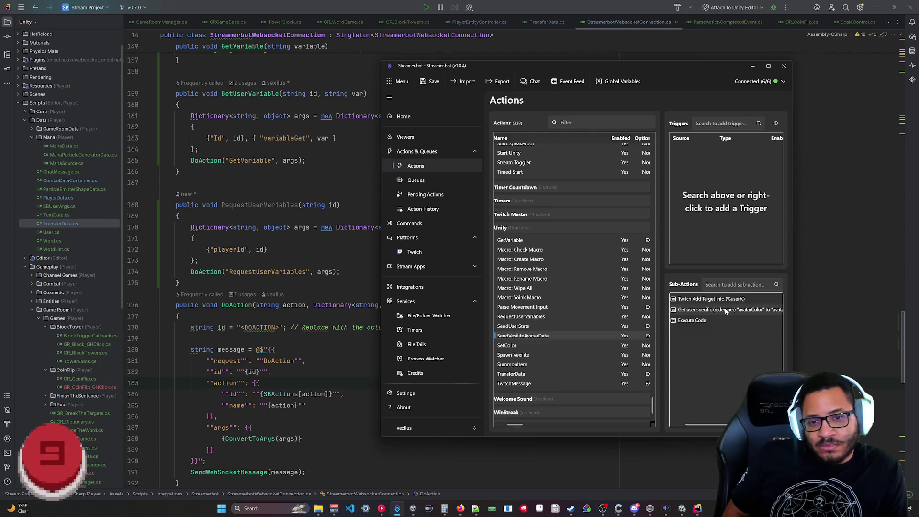
{"action": "left_click", "coordinate": [672, 424]}
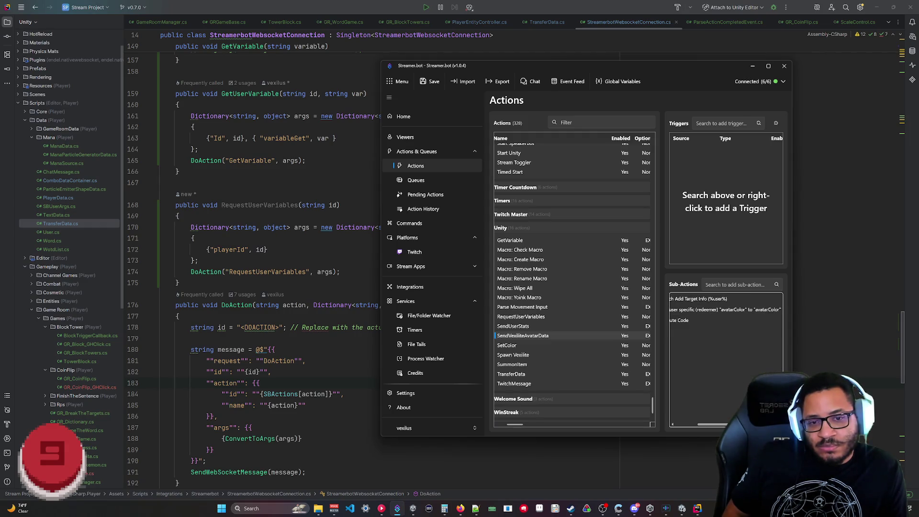
- Re-check the C# script and the avatarColor lookup settings, then reopen the script
{"action": "double_click", "coordinate": [707, 321]}
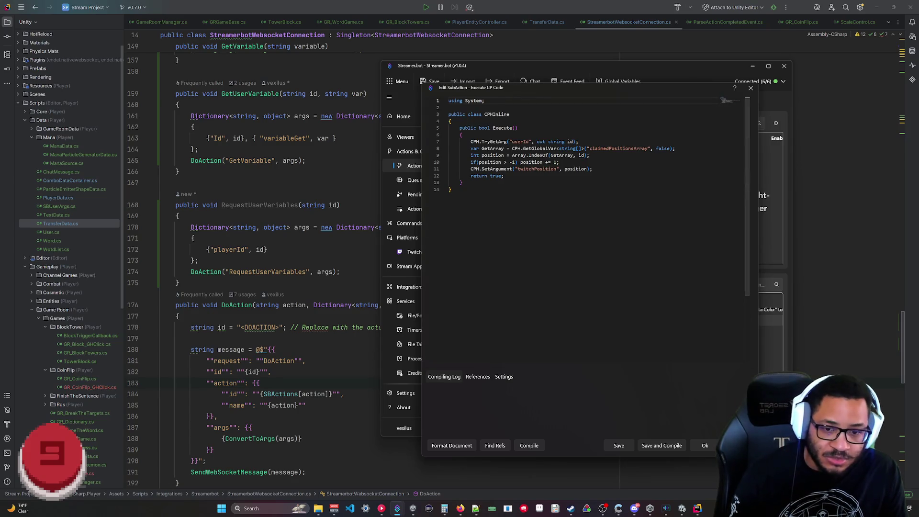
{"action": "key", "text": "Escape"}
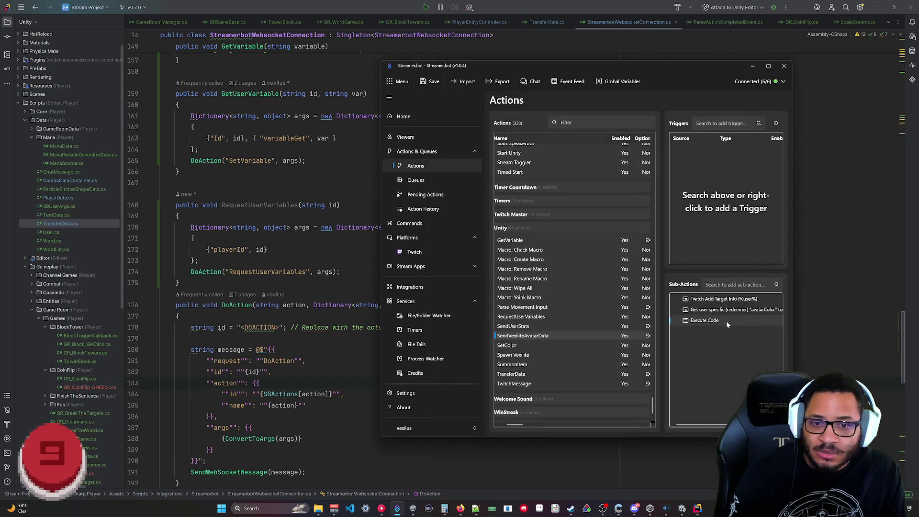
{"action": "double_click", "coordinate": [729, 310]}
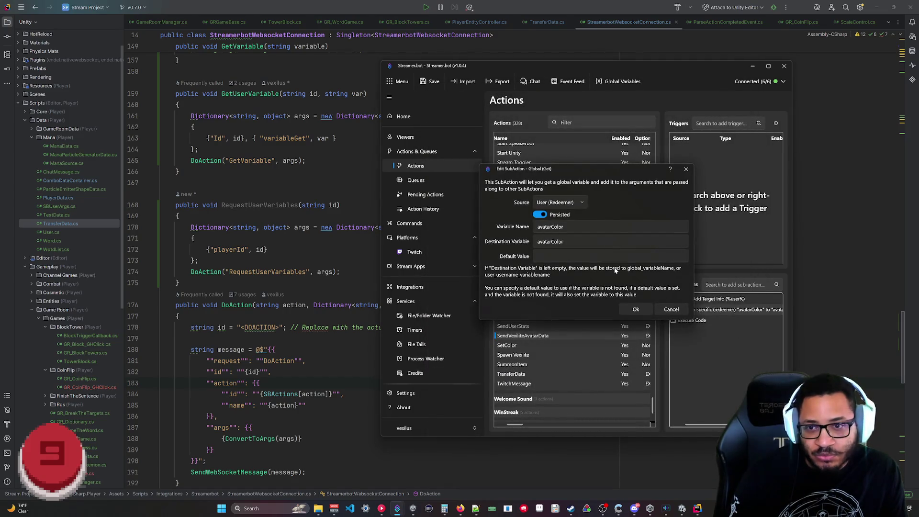
{"action": "left_click", "coordinate": [668, 310]}
{"action": "double_click", "coordinate": [694, 321]}
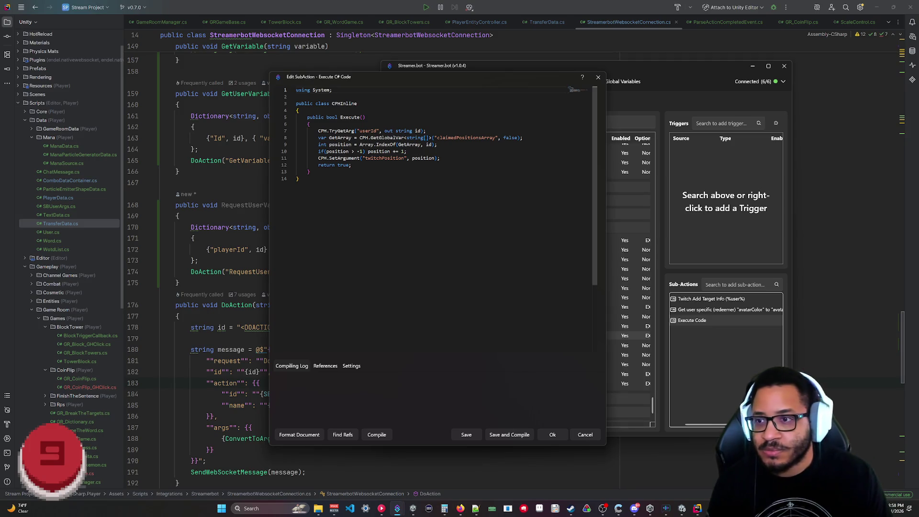
- Add a line: var avatarColor = CPH.GetTwitchUserVarById(id, "avatarColor")
{"action": "left_click", "coordinate": [523, 137]}
{"action": "key", "text": "Return"}
{"action": "type", "text": "var "}
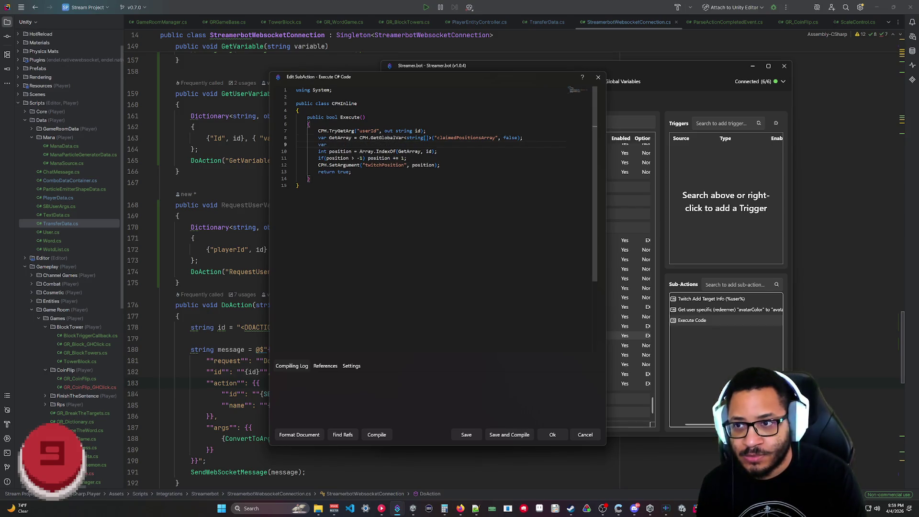
{"action": "type", "text": "User"}
{"action": "key", "text": "BackSpace"}
{"action": "key", "text": "BackSpace"}
{"action": "key", "text": "BackSpace"}
{"action": "type", "text": "Avatar"}
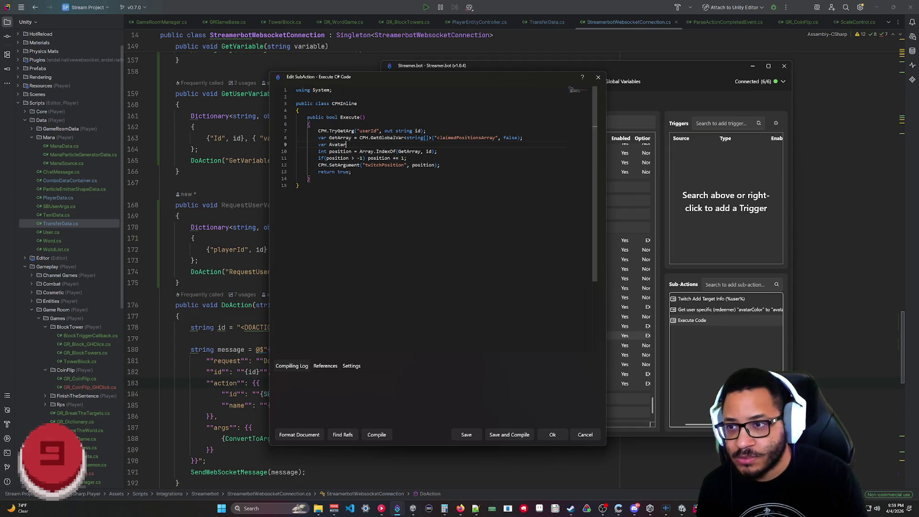
{"action": "key", "text": "BackSpace"}
{"action": "key", "text": "BackSpace"}
{"action": "key", "text": "BackSpace"}
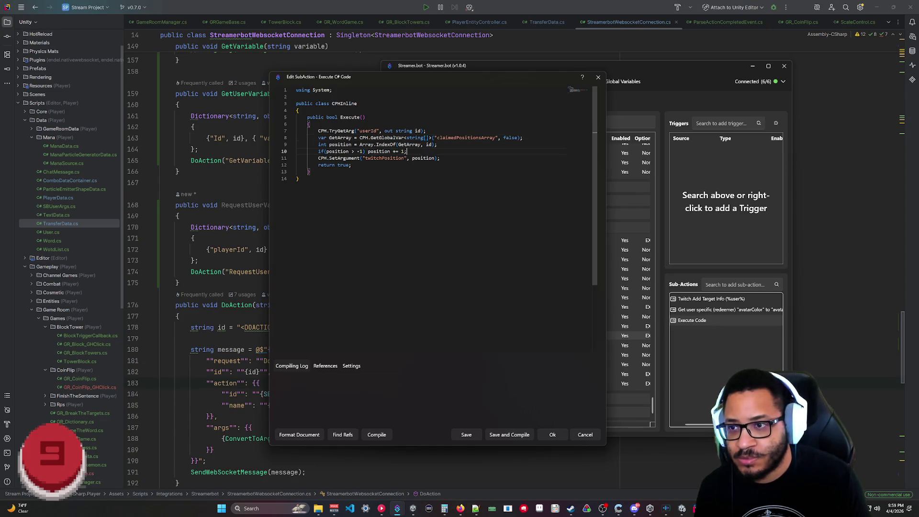
{"action": "key", "text": "Return"}
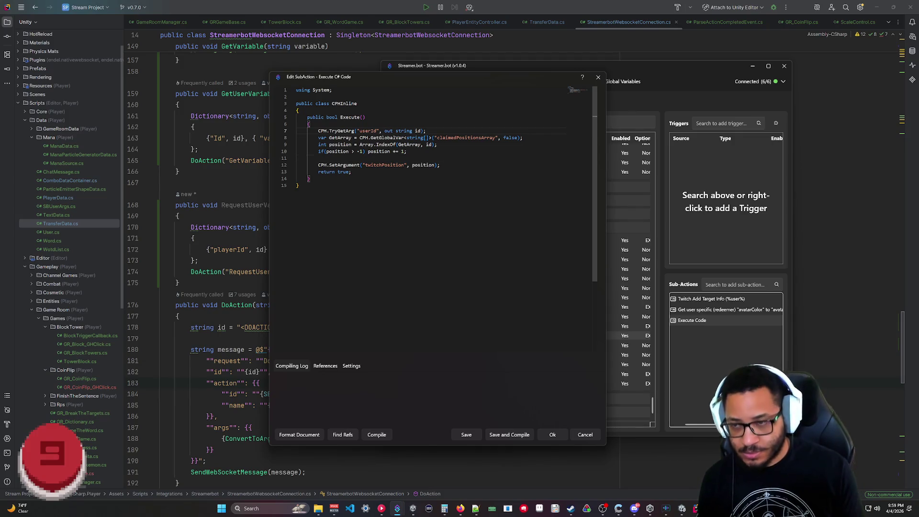
{"action": "key", "text": "Return"}
{"action": "type", "text": "var avatarCo"}
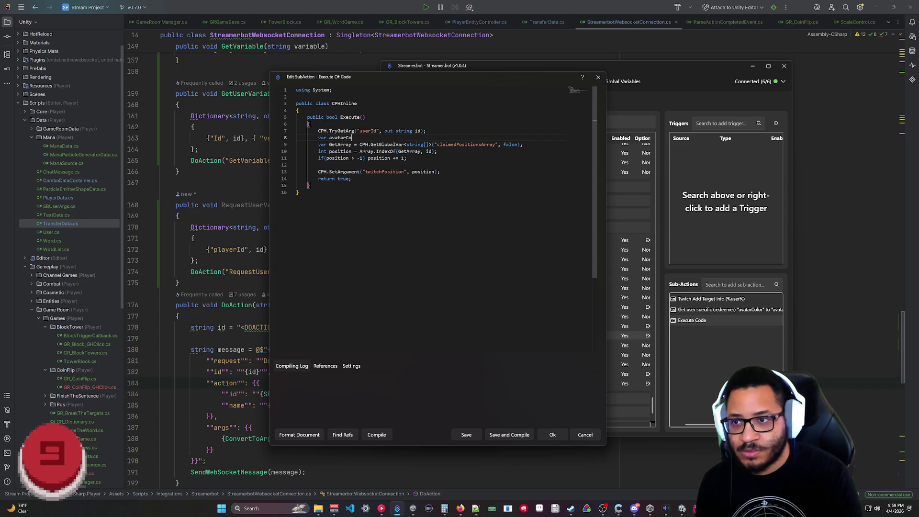
{"action": "type", "text": "lor = CPH"}
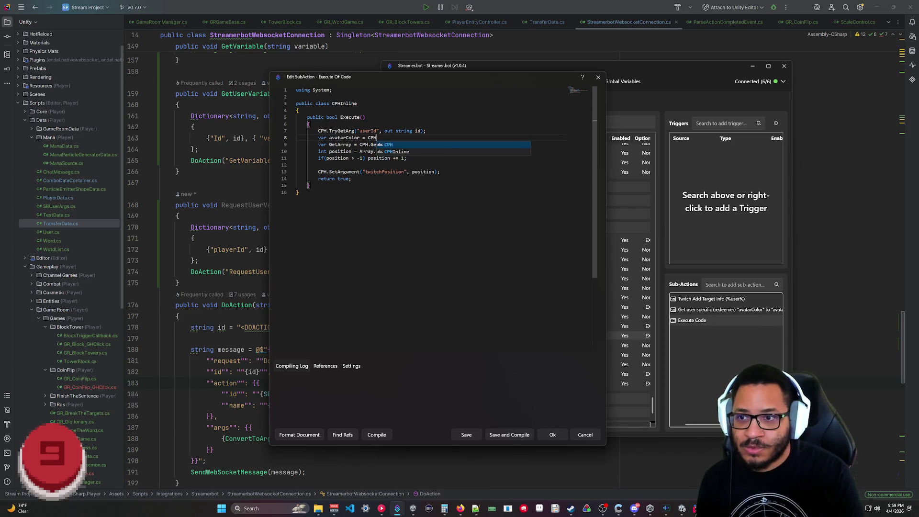
{"action": "type", "text": ".GetTwitchUserVar"}
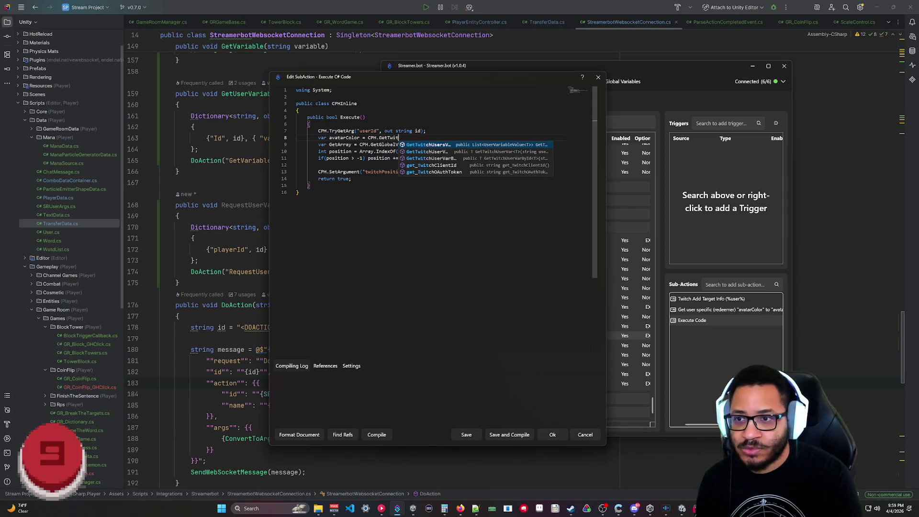
{"action": "key", "text": "Down"}
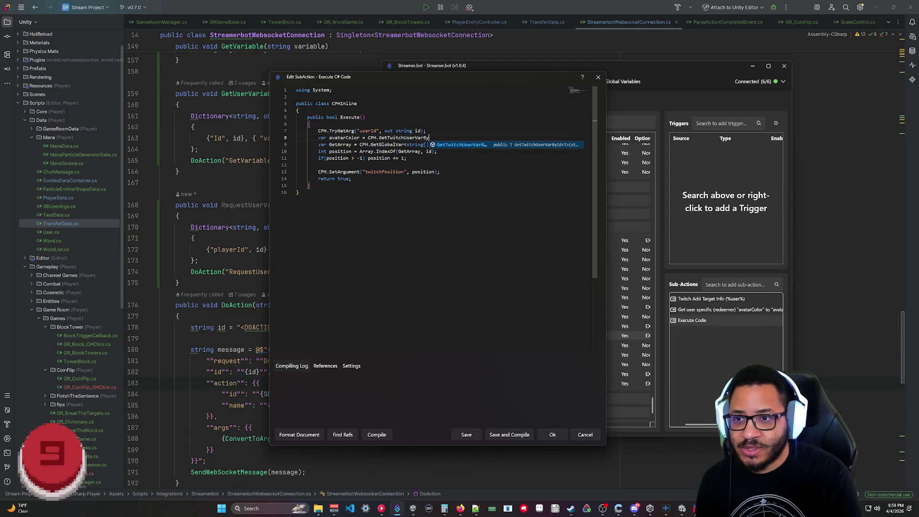
{"action": "type", "text": "(id, \"avatarColo"}
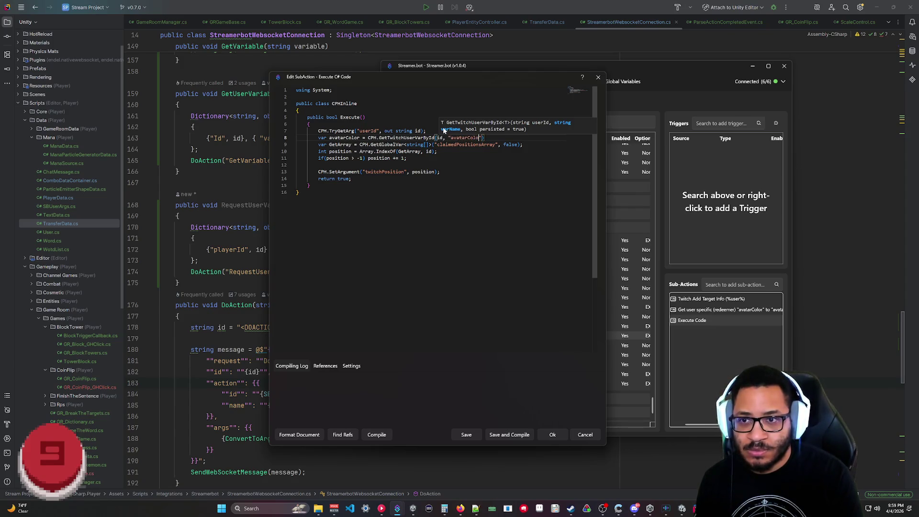
{"action": "type", "text": ");"}
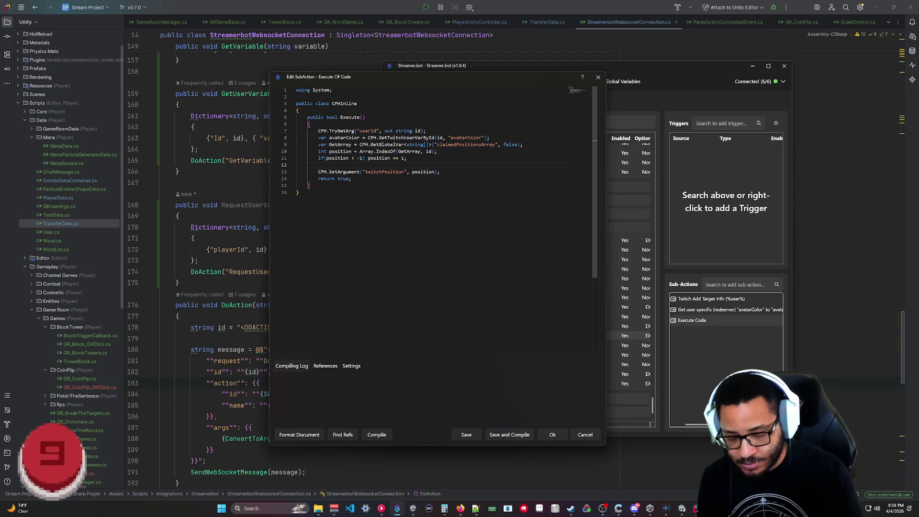
- Add CPH.SetArgument("avatarColor", avatarColor) to pass the colour on as an argument
{"action": "key", "text": "Return"}
{"action": "type", "text": "CPH"}
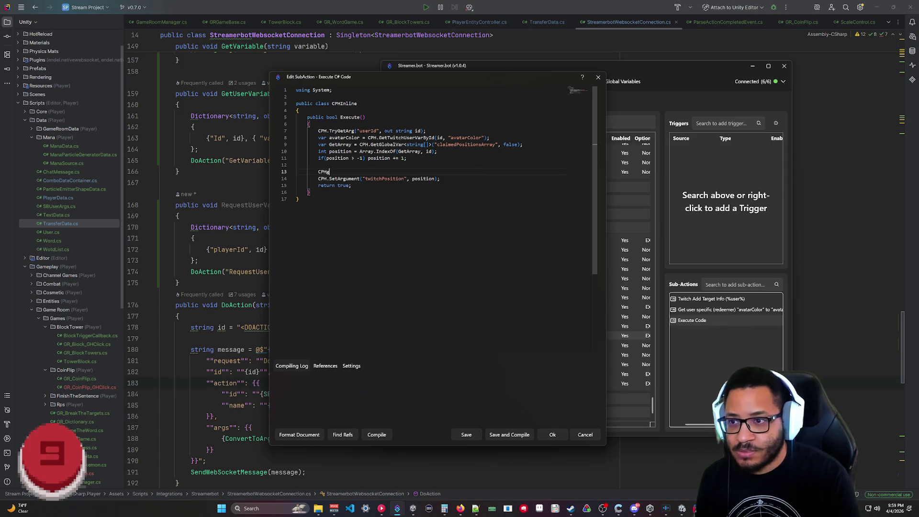
{"action": "type", "text": ".SetArgu"}
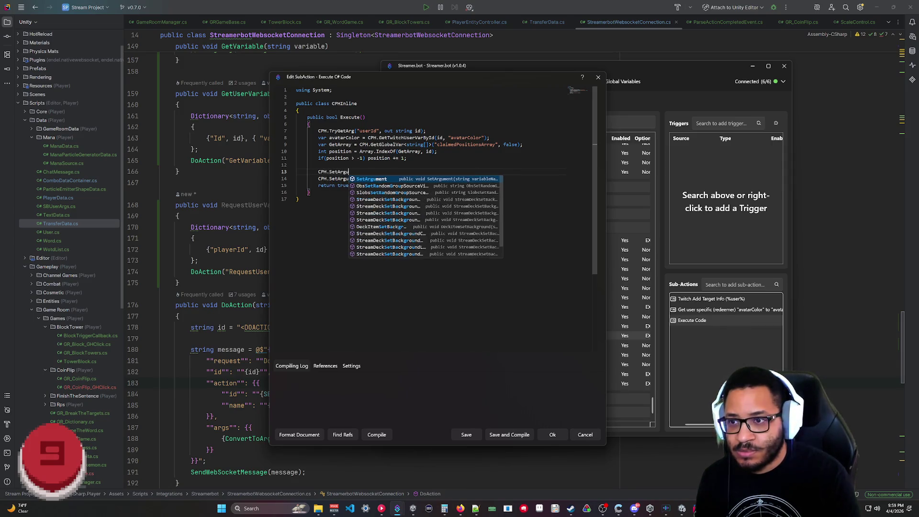
{"action": "type", "text": "ment(\"ava"}
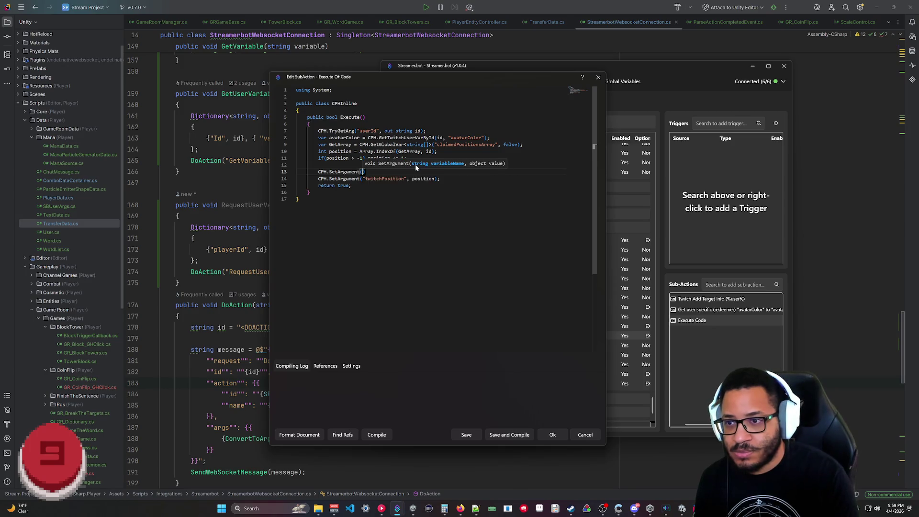
{"action": "type", "text": "tarColor\""}
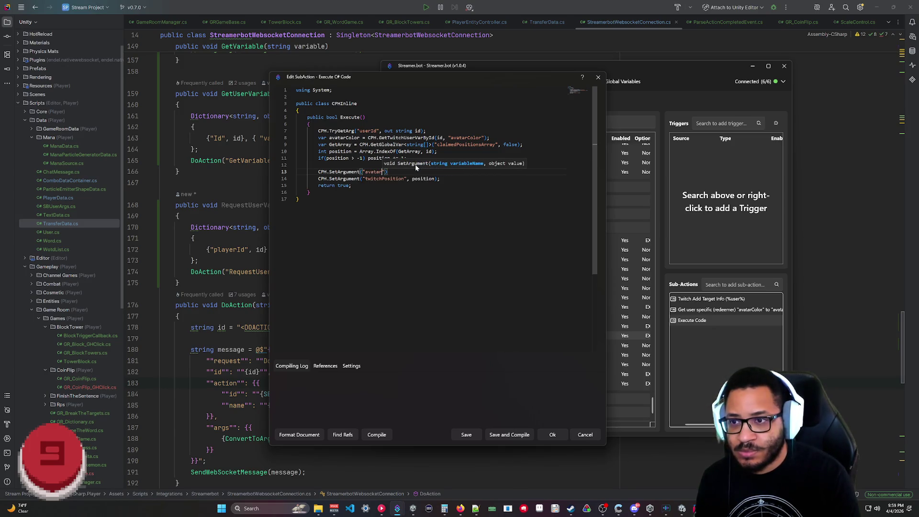
{"action": "type", "text": ", "}
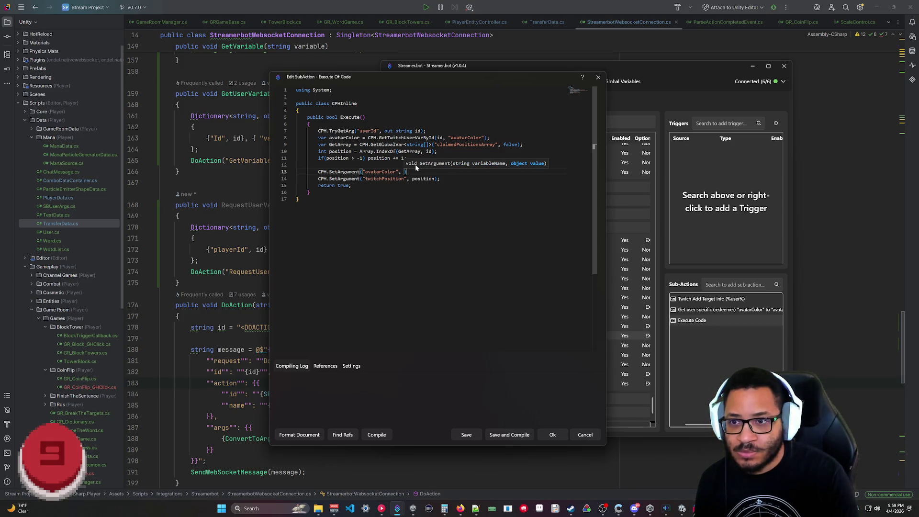
{"action": "type", "text": "avatarColor"}
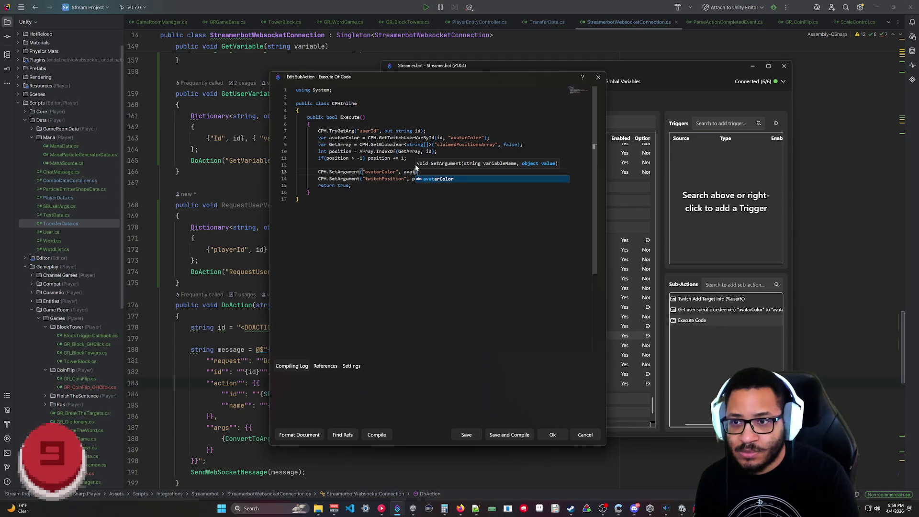
{"action": "type", "text": ");"}
{"action": "right_click", "coordinate": [415, 166]}
- Change the call to GetTwitchUserVarById<string>, compile successfully, and save the script
{"action": "left_click", "coordinate": [431, 172]}
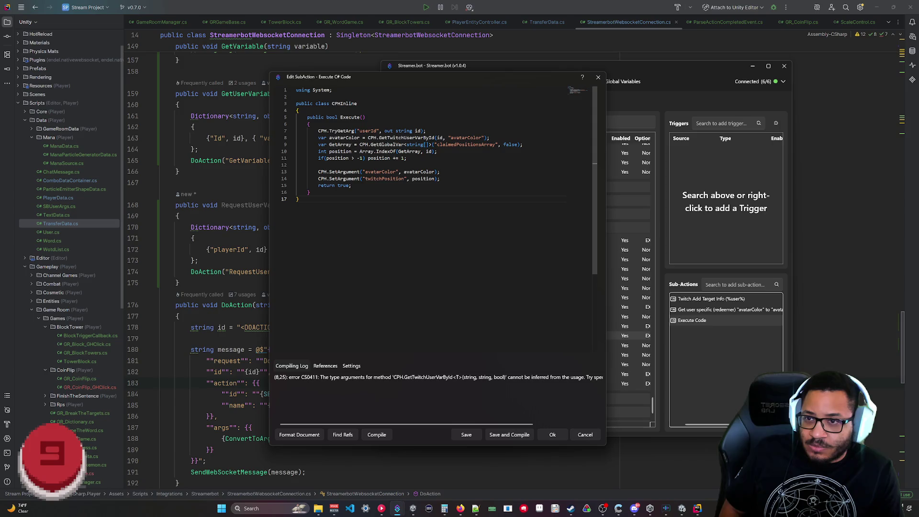
{"action": "left_click", "coordinate": [435, 138]}
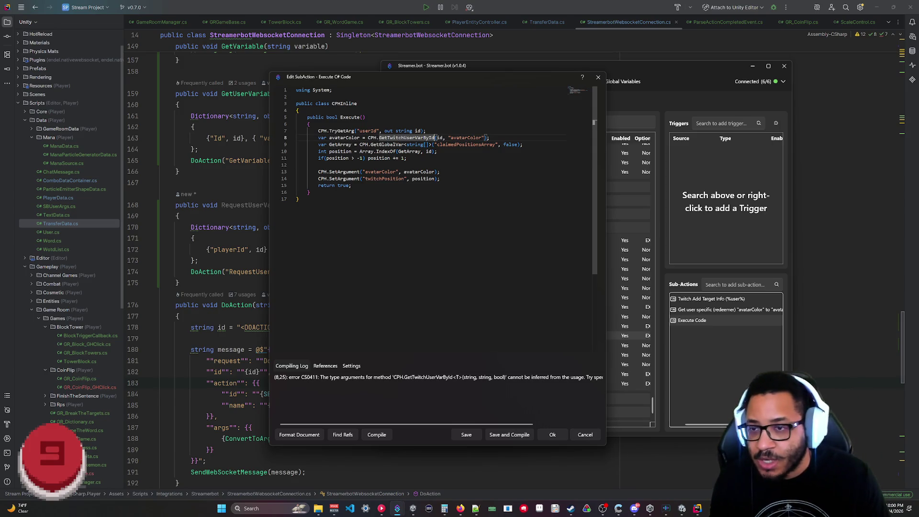
{"action": "type", "text": "<string>("}
{"action": "left_click", "coordinate": [375, 436]}
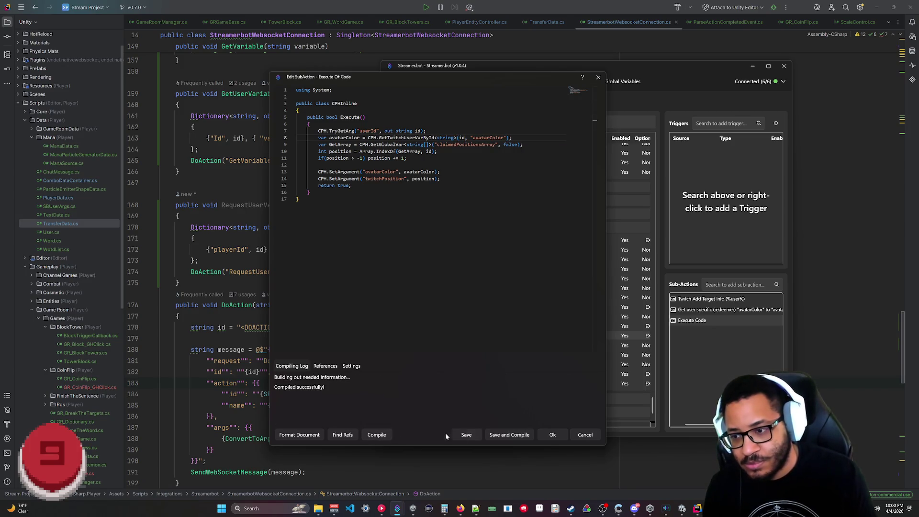
{"action": "left_click", "coordinate": [501, 435]}
- Disable the separate 'Get user specific' avatarColor lookup sub-action
{"action": "right_click", "coordinate": [741, 310]}
{"action": "left_click", "coordinate": [761, 390]}
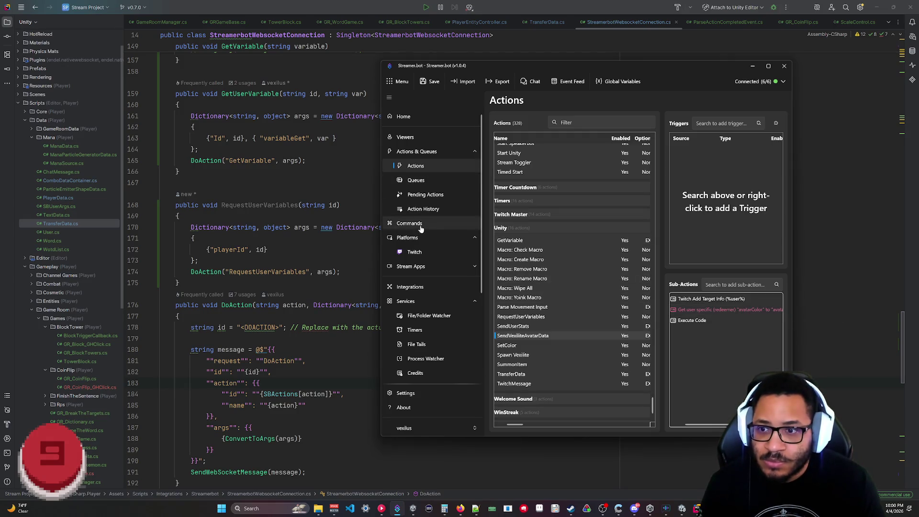
{"action": "left_click", "coordinate": [530, 317]}
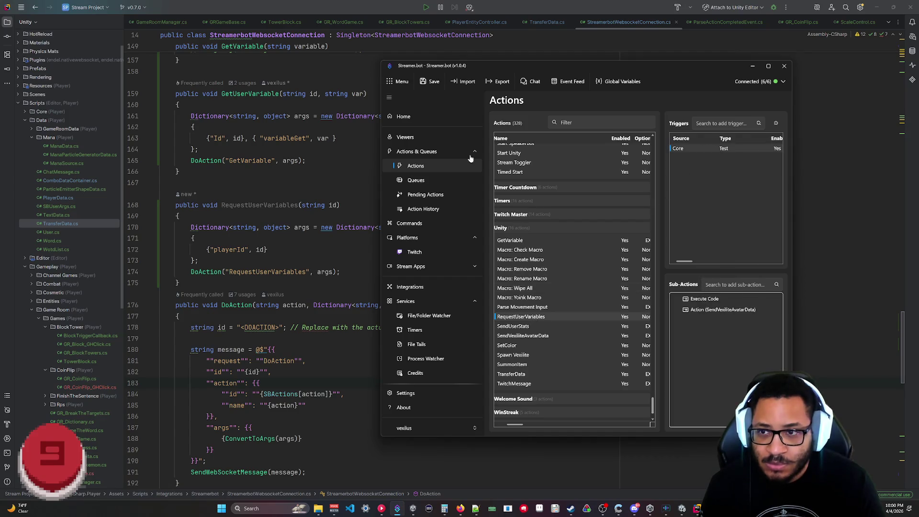
- Inspect the latest RequestUserVariables run's variables, finding avatarColor empty, then return to Actions
{"action": "left_click", "coordinate": [423, 209]}
{"action": "right_click", "coordinate": [521, 135]}
{"action": "left_click", "coordinate": [590, 158]}
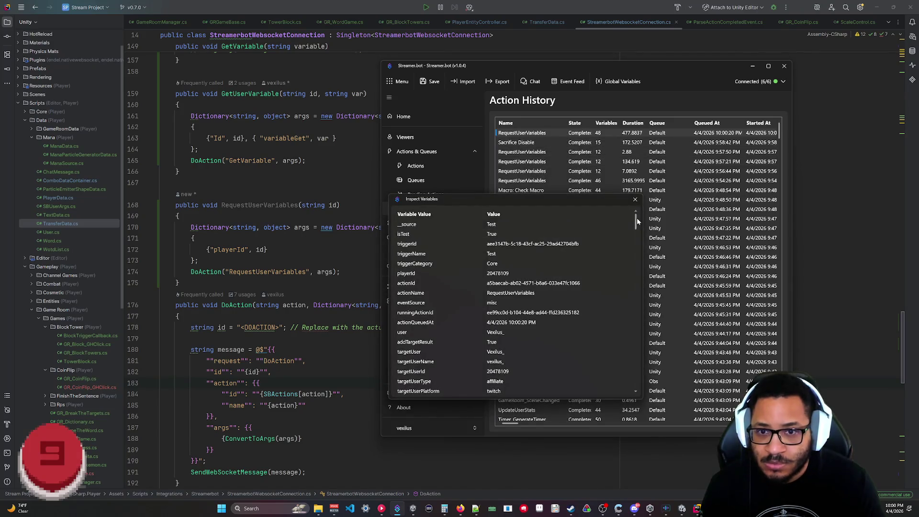
{"action": "left_click_drag", "start_coordinate": [637, 229], "coordinate": [639, 400]}
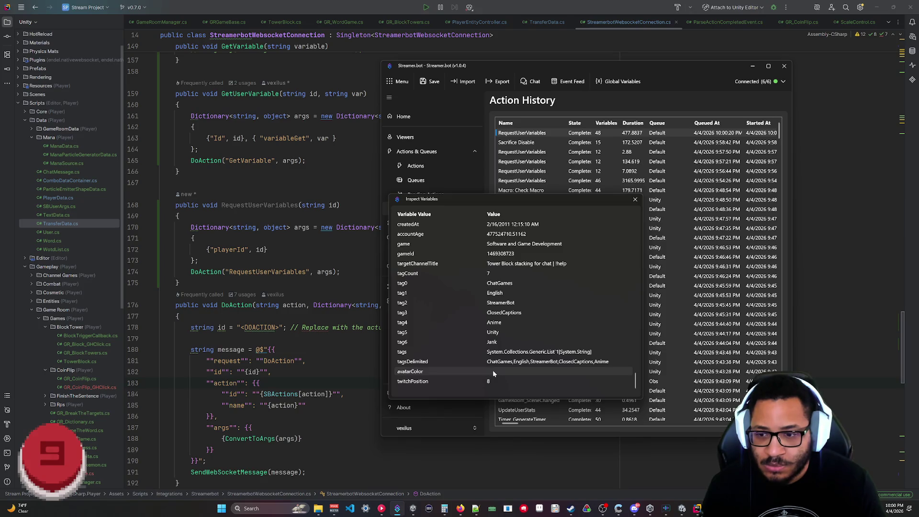
{"action": "left_click", "coordinate": [635, 199]}
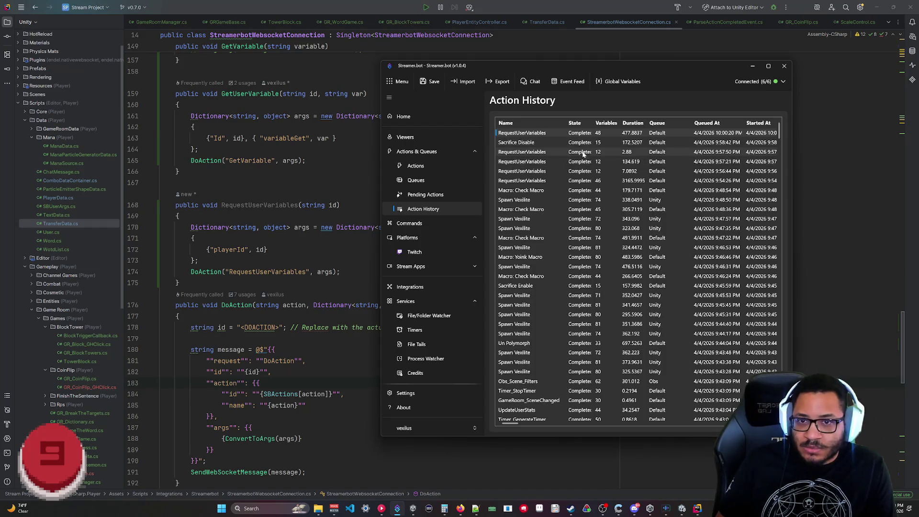
{"action": "left_click", "coordinate": [415, 165]}
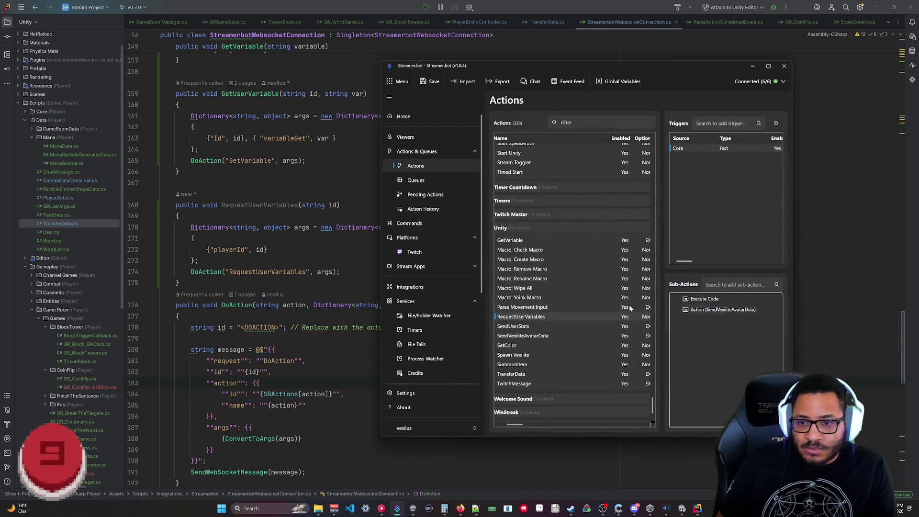
- Open SendVexiliteAvatarData, check the Global (Get) lookup without changes, then open Execute Code
{"action": "left_click", "coordinate": [527, 336]}
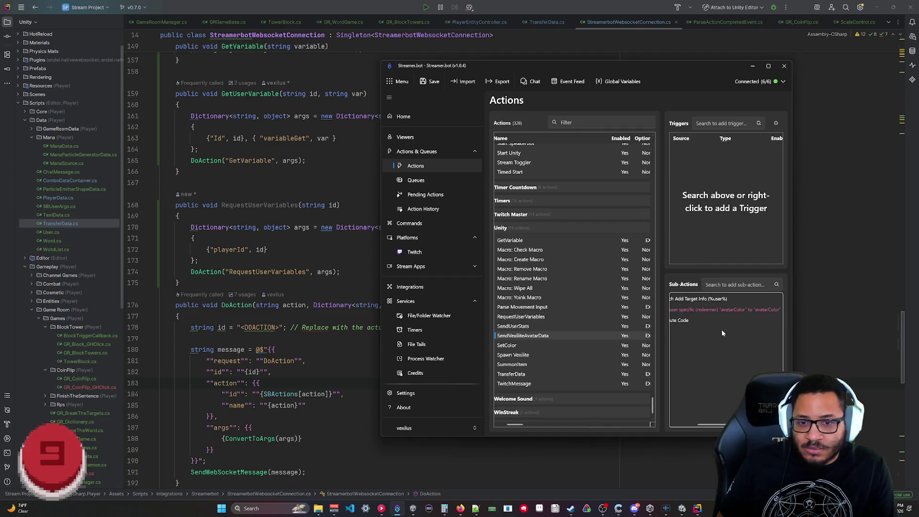
{"action": "left_click_drag", "start_coordinate": [712, 427], "coordinate": [677, 427]}
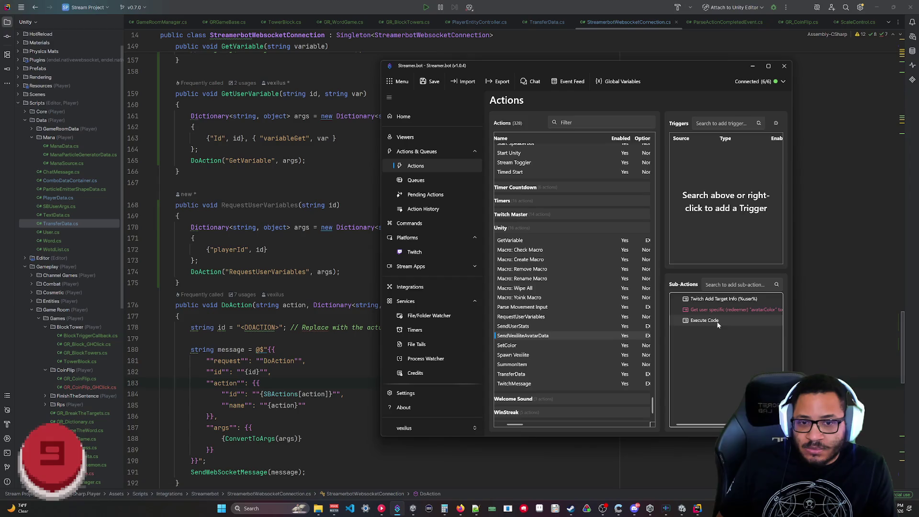
{"action": "left_click_drag", "start_coordinate": [701, 425], "coordinate": [723, 425]}
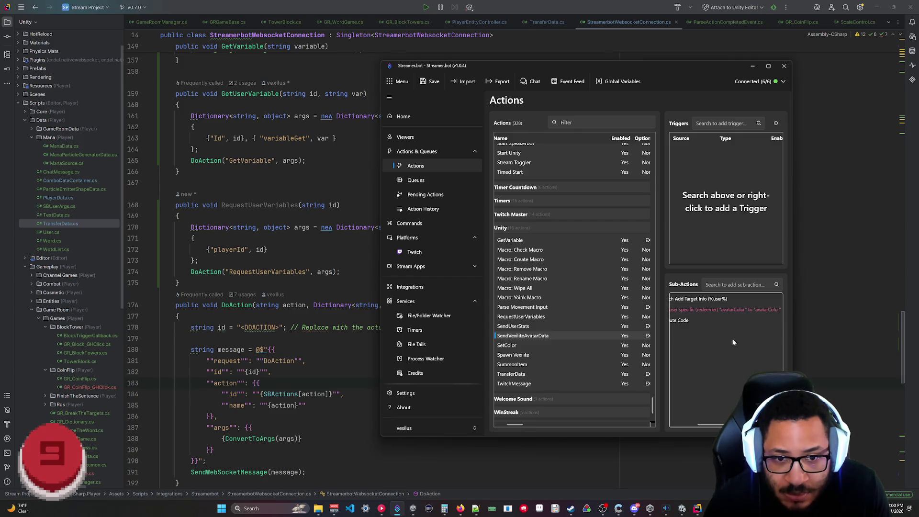
{"action": "double_click", "coordinate": [734, 310]}
{"action": "double_click", "coordinate": [550, 241]}
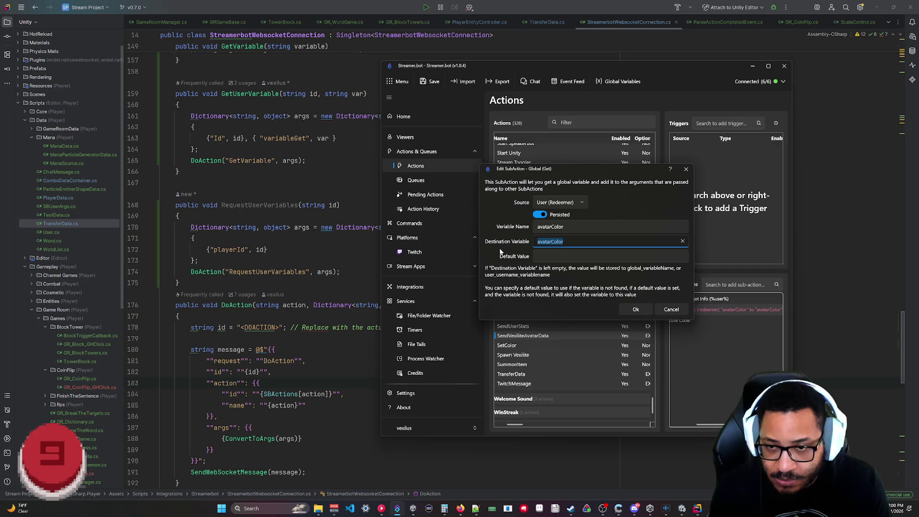
{"action": "left_click", "coordinate": [636, 309]}
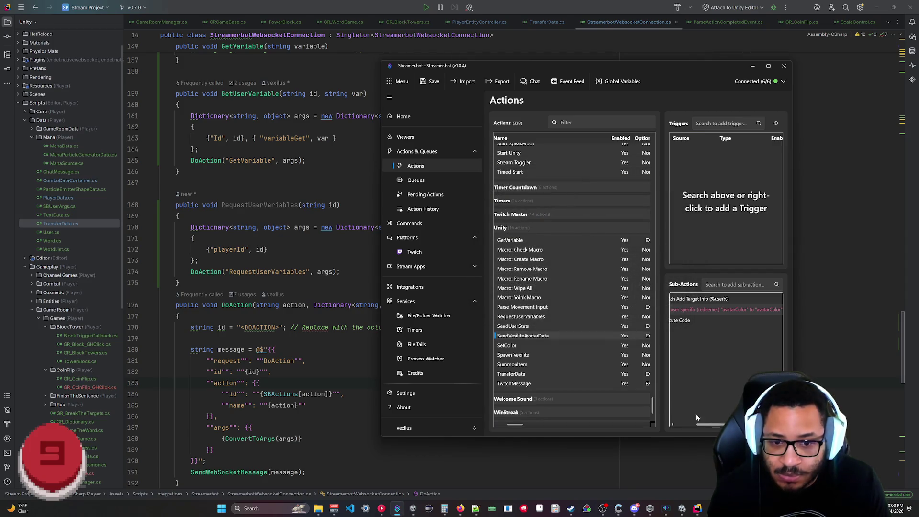
{"action": "left_click_drag", "start_coordinate": [711, 423], "coordinate": [689, 423]}
{"action": "double_click", "coordinate": [702, 321]}
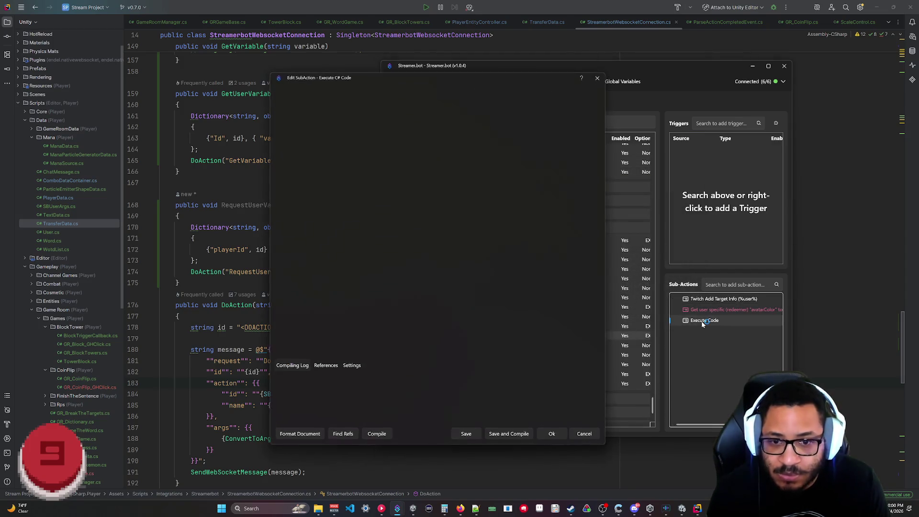
- Recompile the avatarColor C# script and close the editor with OK
{"action": "left_click", "coordinate": [504, 137]}
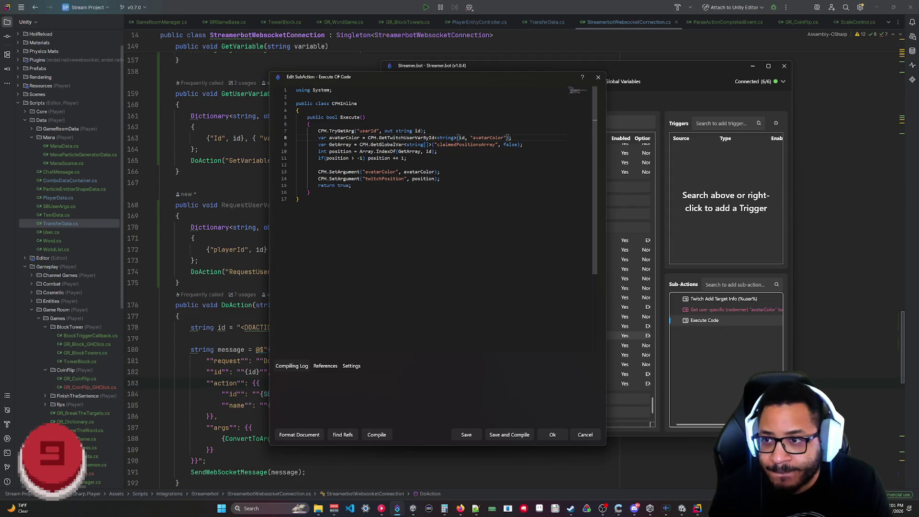
{"action": "left_click", "coordinate": [298, 199]}
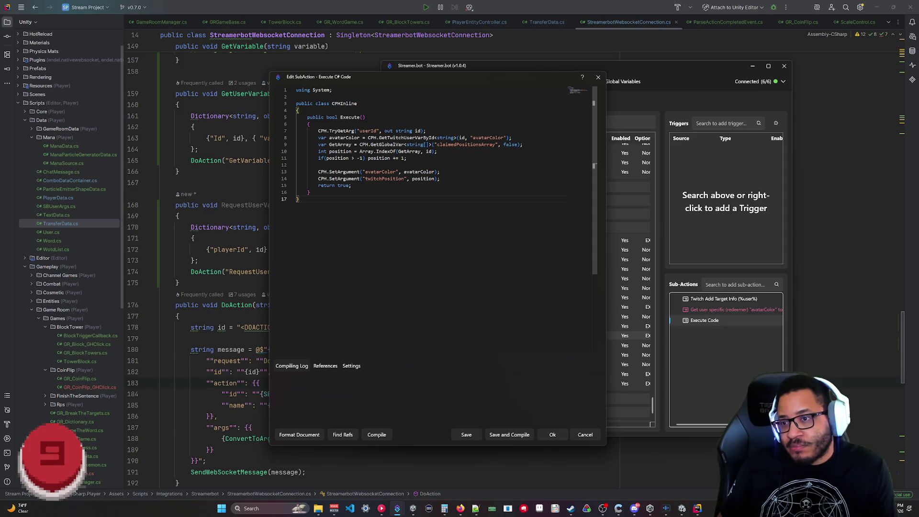
{"action": "left_click", "coordinate": [379, 436]}
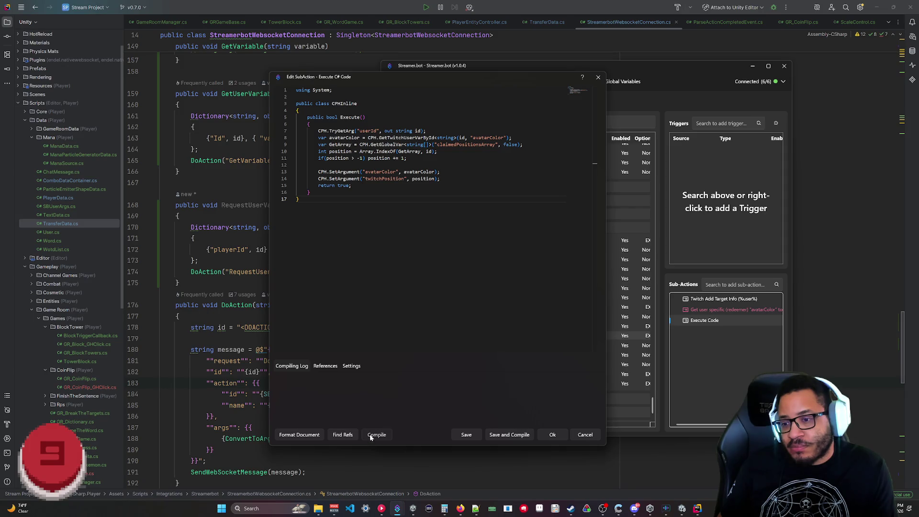
{"action": "left_click", "coordinate": [505, 435]}
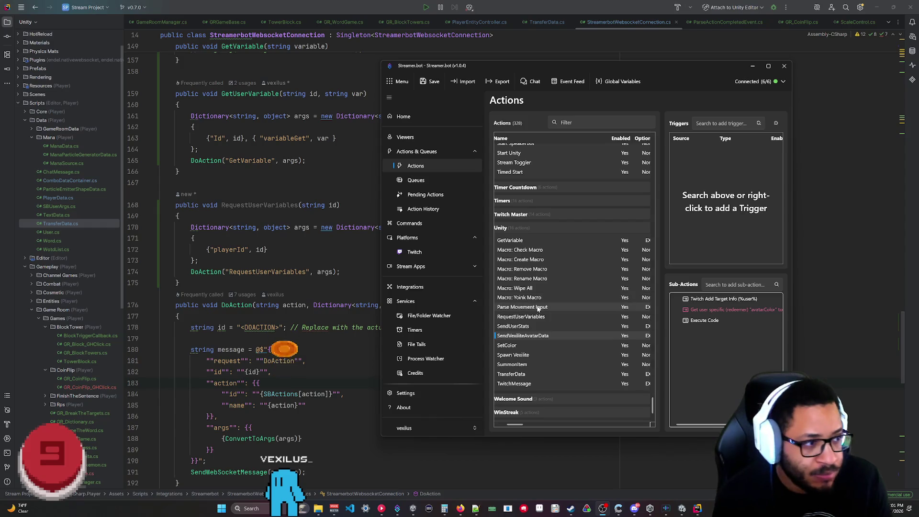
{"action": "left_click", "coordinate": [421, 209]}
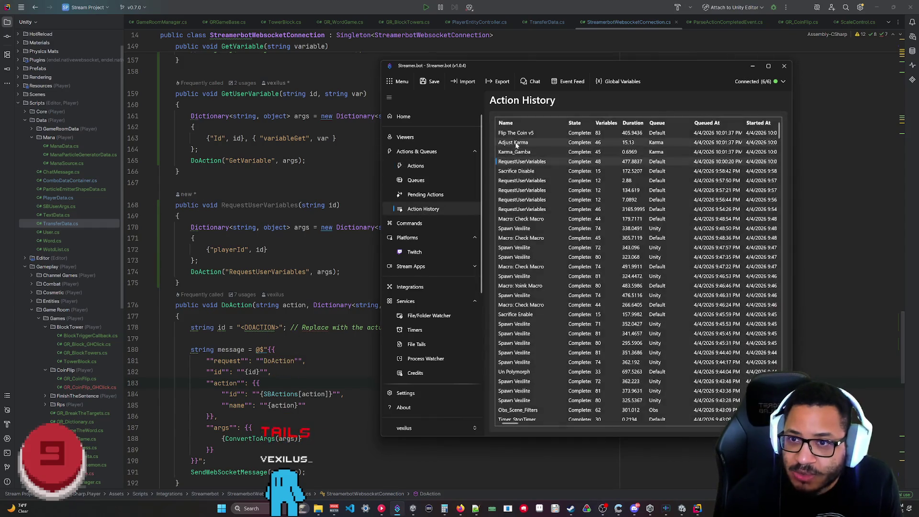
{"action": "right_click", "coordinate": [526, 134]}
{"action": "left_click", "coordinate": [545, 151]}
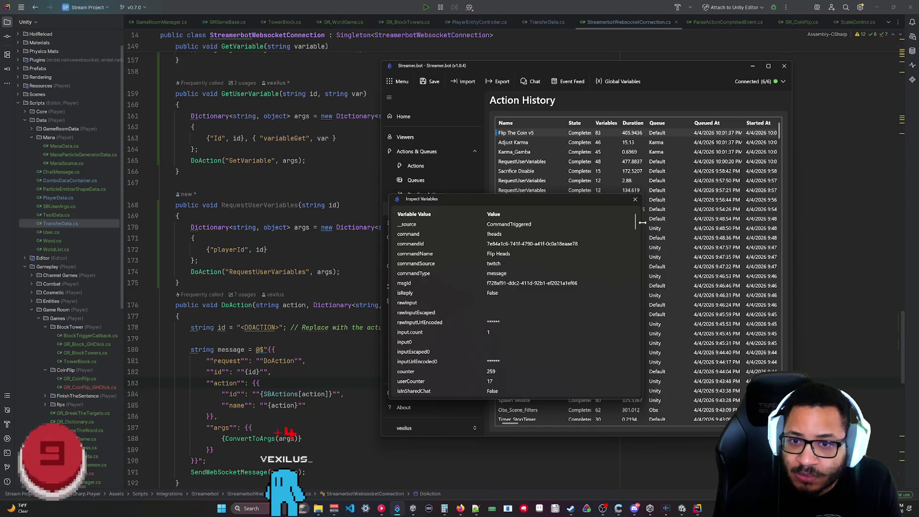
{"action": "left_click_drag", "start_coordinate": [636, 227], "coordinate": [628, 400]}
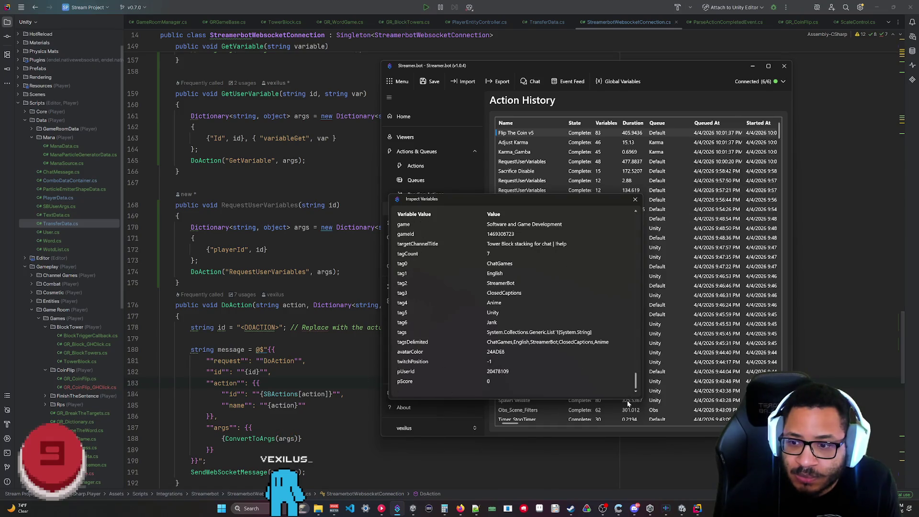
{"action": "left_click", "coordinate": [636, 200]}
{"action": "left_click", "coordinate": [415, 165]}
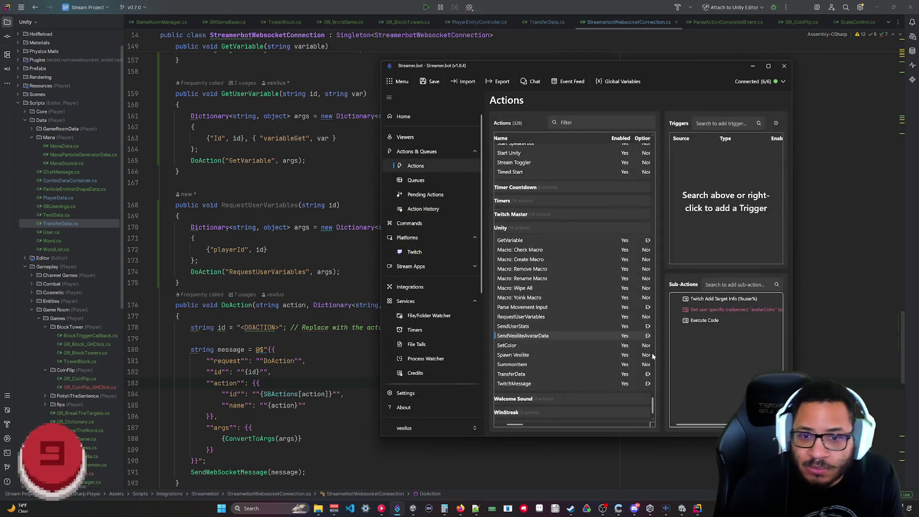
- Delete the 'Get user specific' avatarColor sub-action from SendVexiliteAvatarData
{"action": "right_click", "coordinate": [731, 311]}
{"action": "left_click", "coordinate": [748, 369]}
{"action": "left_click", "coordinate": [714, 365]}
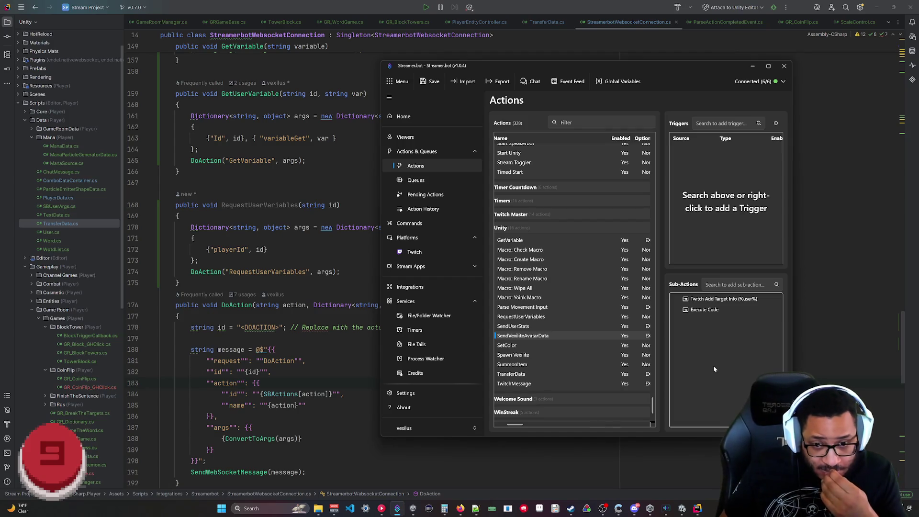
- Open RequestUserVariables' Execute Code C# script, then switch to the browser documentation
{"action": "left_click", "coordinate": [529, 316]}
{"action": "left_click", "coordinate": [733, 310]}
{"action": "double_click", "coordinate": [733, 310]}
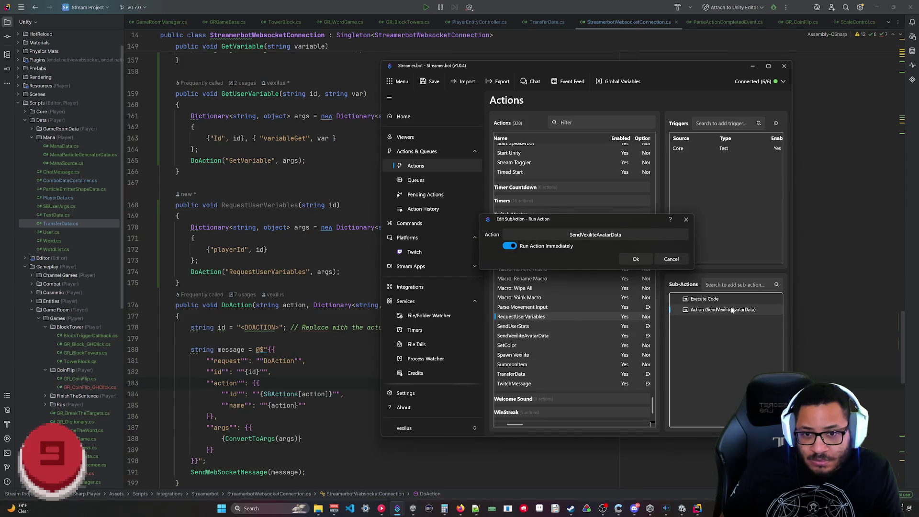
{"action": "left_click", "coordinate": [680, 263]}
{"action": "double_click", "coordinate": [713, 299]}
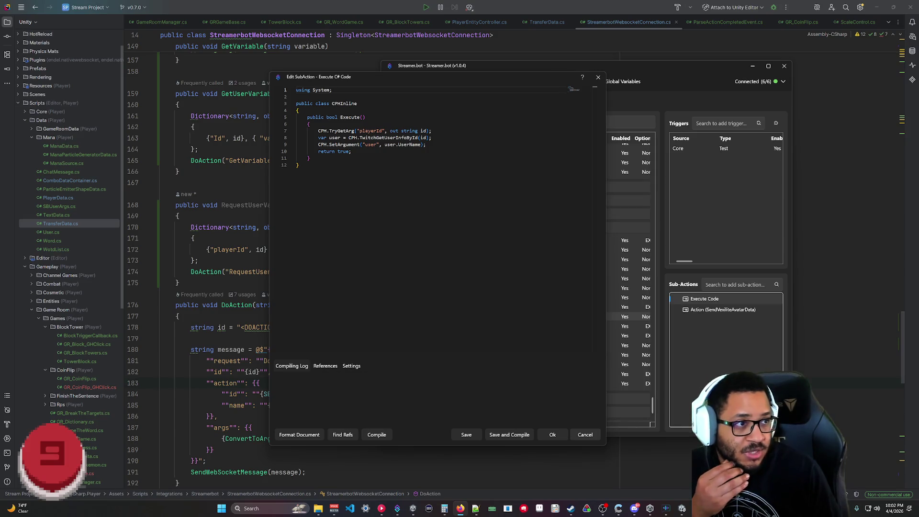
{"action": "key", "text": "alt+Tab"}
- Go to the API > Triggers reference and open the Command Triggered page
{"action": "mouse_move", "coordinate": [447, 111]}
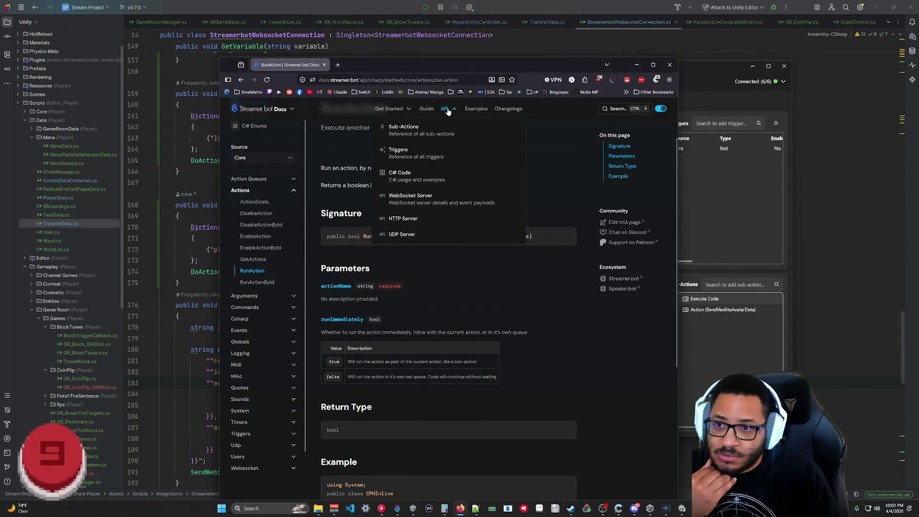
{"action": "left_click", "coordinate": [397, 152]}
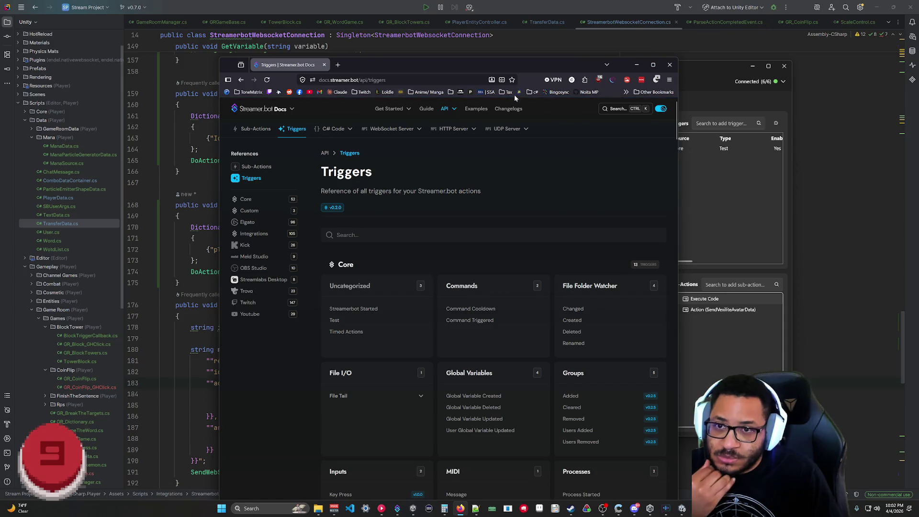
{"action": "mouse_move", "coordinate": [501, 59]}
{"action": "left_mouse_down"}
{"action": "mouse_move", "coordinate": [503, 82]}
{"action": "mouse_move", "coordinate": [477, 7]}
{"action": "left_mouse_up"}
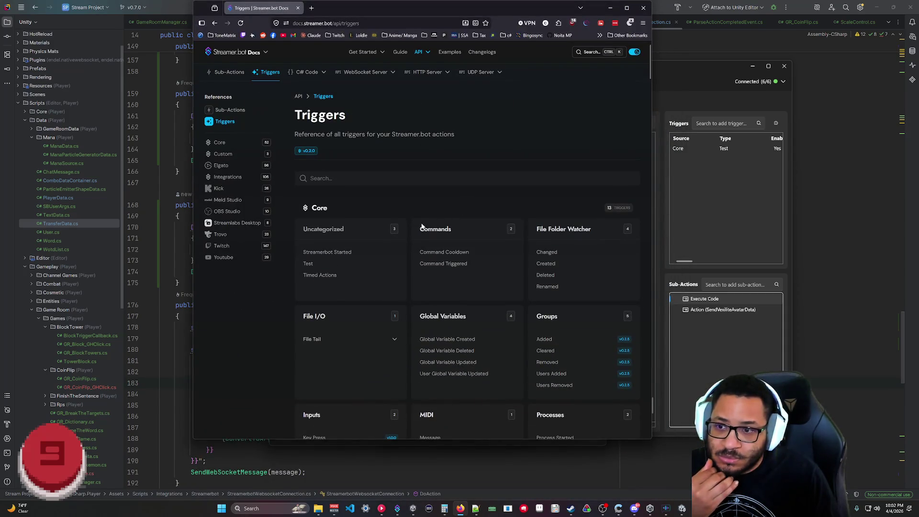
{"action": "left_click", "coordinate": [460, 264]}
- Expand and read the Twitch User Variables list, then go back to the Triggers overview
{"action": "scroll", "coordinate": [462, 264], "scroll_direction": "down", "scroll_amount": 10}
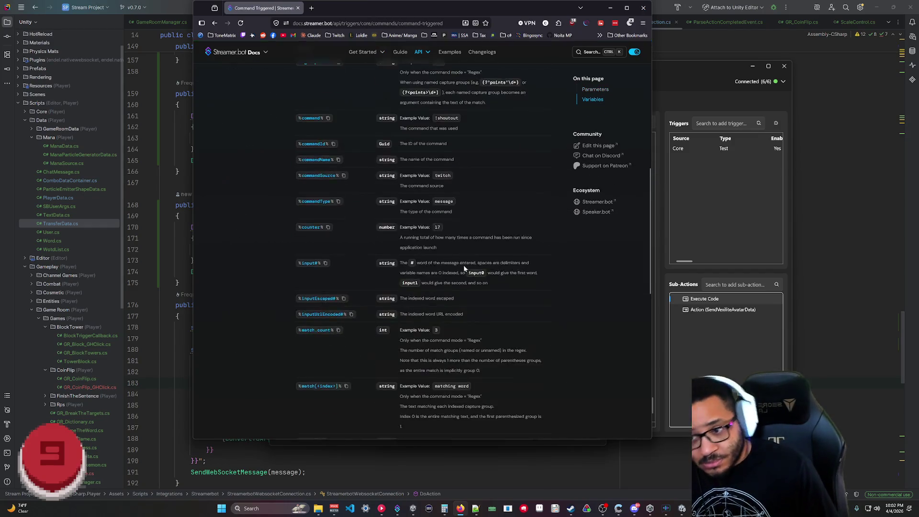
{"action": "scroll", "coordinate": [320, 329], "scroll_direction": "down", "scroll_amount": 1}
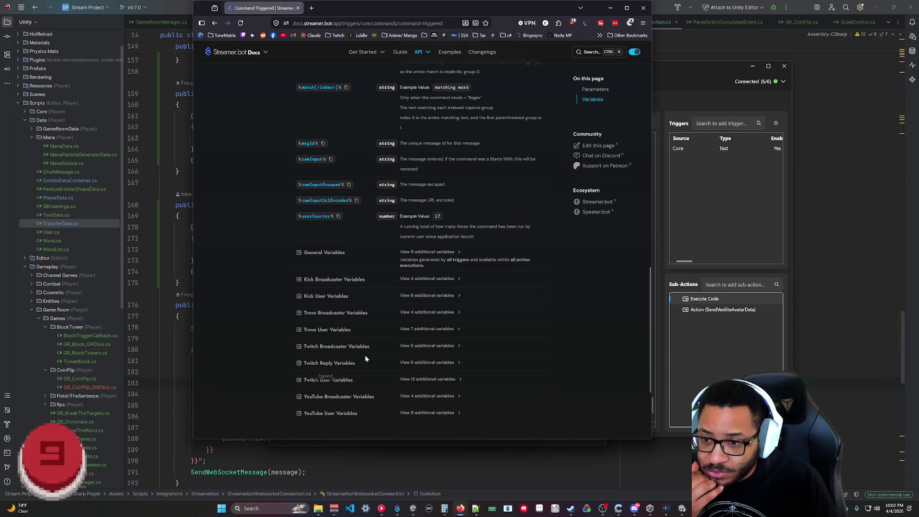
{"action": "left_click", "coordinate": [325, 330]}
{"action": "left_click", "coordinate": [320, 329]}
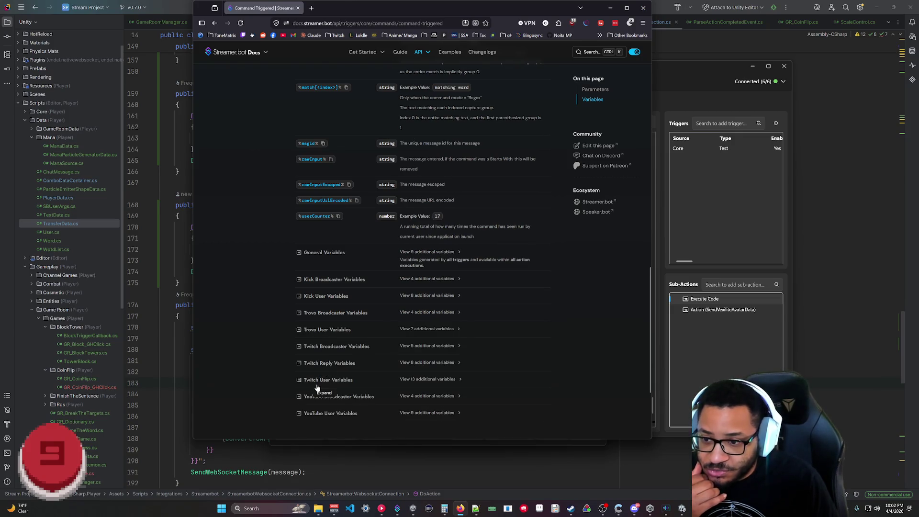
{"action": "left_click", "coordinate": [331, 380]}
{"action": "scroll", "coordinate": [490, 320], "scroll_direction": "down", "scroll_amount": 5}
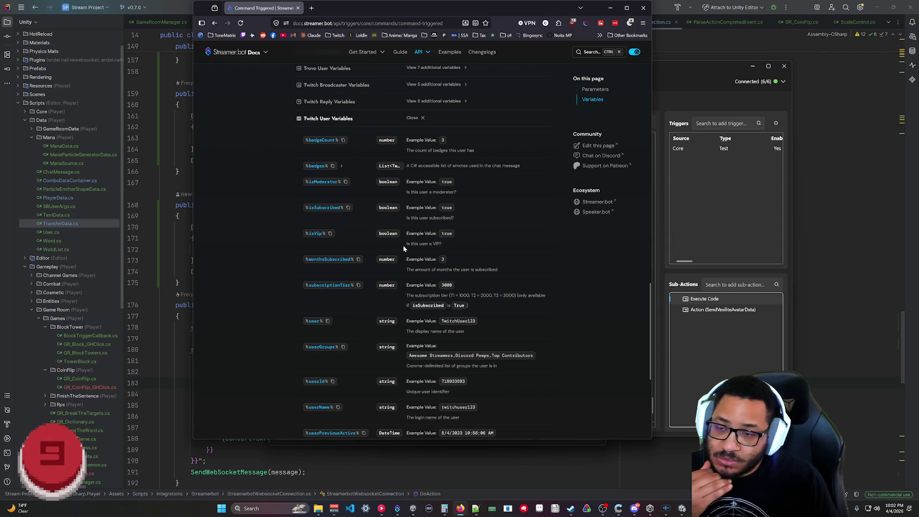
{"action": "scroll", "coordinate": [392, 234], "scroll_direction": "up", "scroll_amount": 5}
{"action": "scroll", "coordinate": [402, 215], "scroll_direction": "up", "scroll_amount": 15}
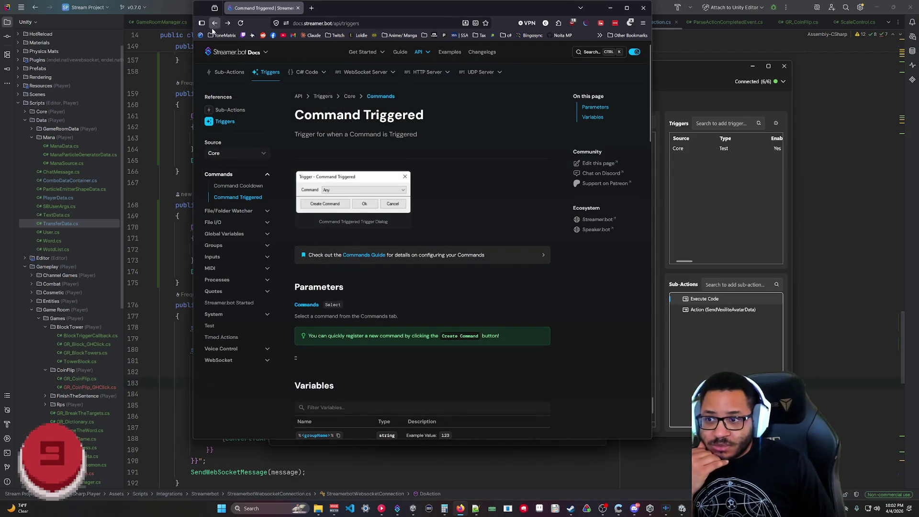
{"action": "left_click", "coordinate": [214, 23]}
- Open the TwitchGetUserInfoById page under Twitch C# Methods, then go to the C# Classes index
{"action": "mouse_move", "coordinate": [307, 72]}
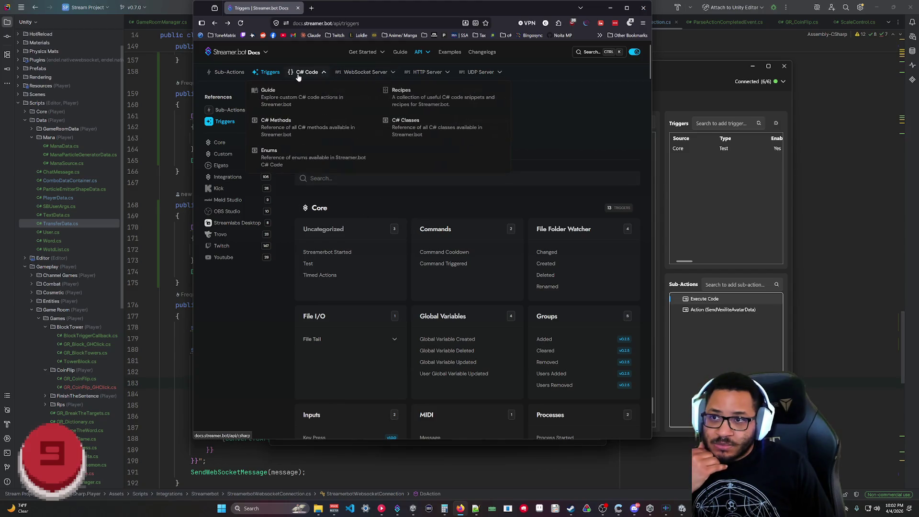
{"action": "left_click", "coordinate": [285, 127]}
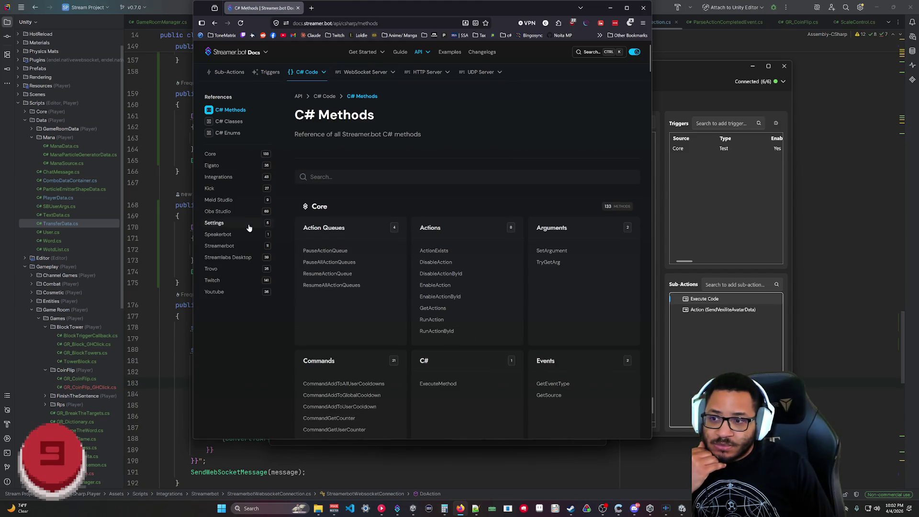
{"action": "left_click", "coordinate": [212, 281]}
{"action": "scroll", "coordinate": [525, 308], "scroll_direction": "down", "scroll_amount": 10}
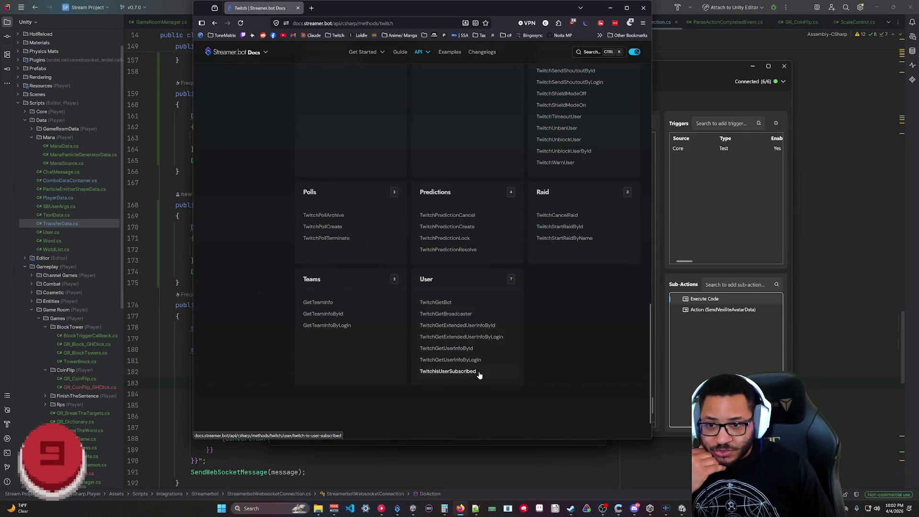
{"action": "left_click", "coordinate": [465, 348]}
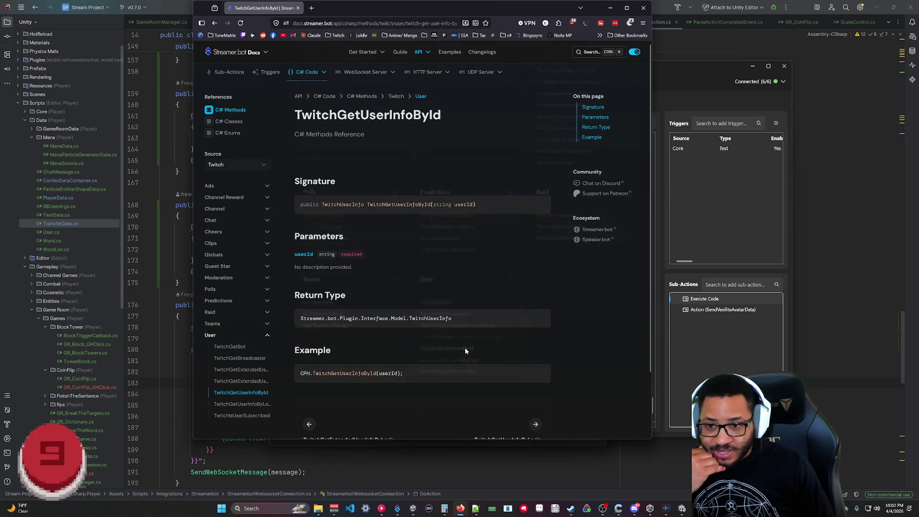
{"action": "scroll", "coordinate": [464, 348], "scroll_direction": "down", "scroll_amount": 2}
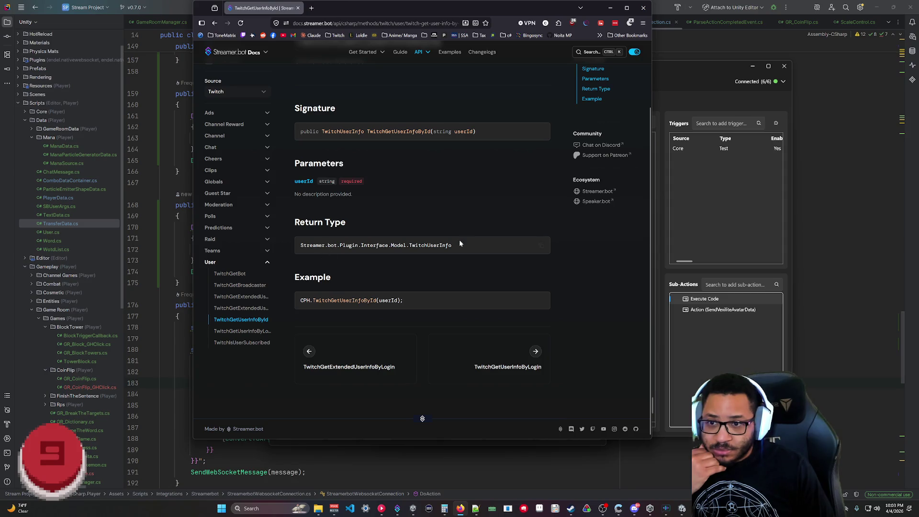
{"action": "scroll", "coordinate": [375, 329], "scroll_direction": "up", "scroll_amount": 2}
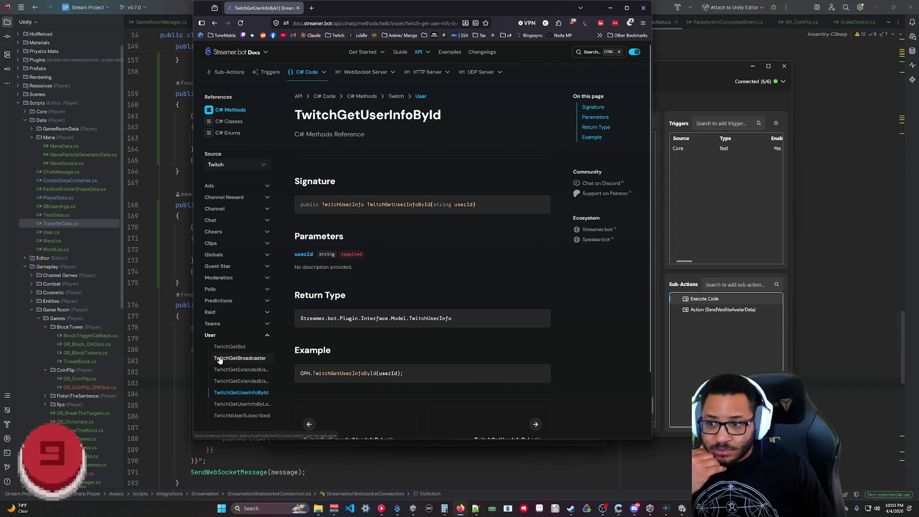
{"action": "mouse_move", "coordinate": [305, 83]}
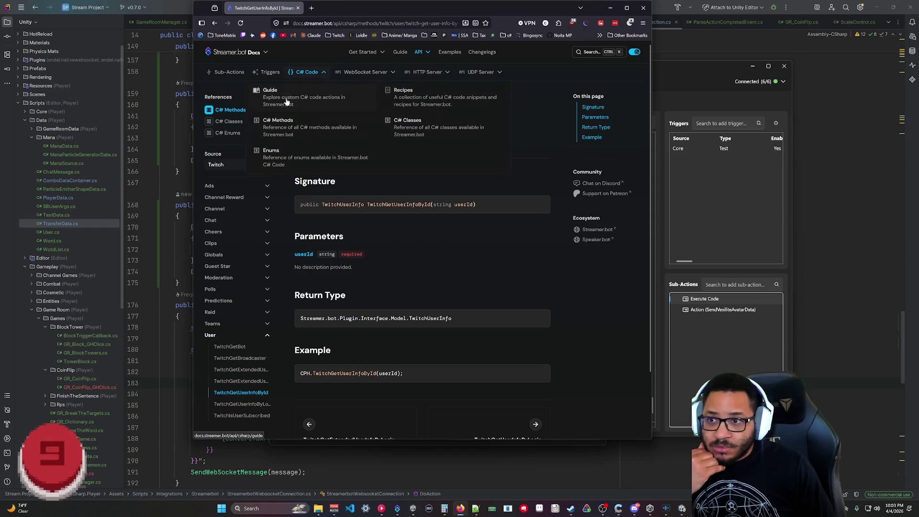
{"action": "left_click", "coordinate": [410, 126]}
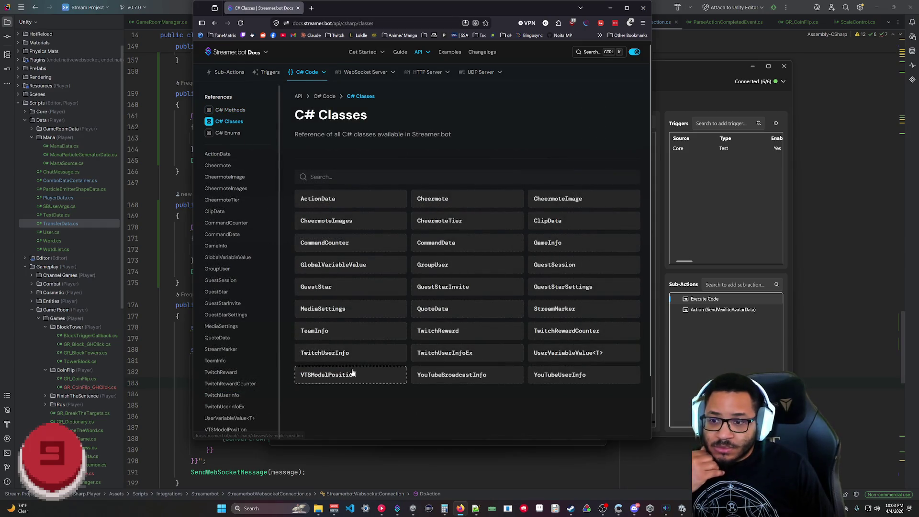
- Open the TwitchUserInfo class page and expand its full definition
{"action": "left_click", "coordinate": [562, 369]}
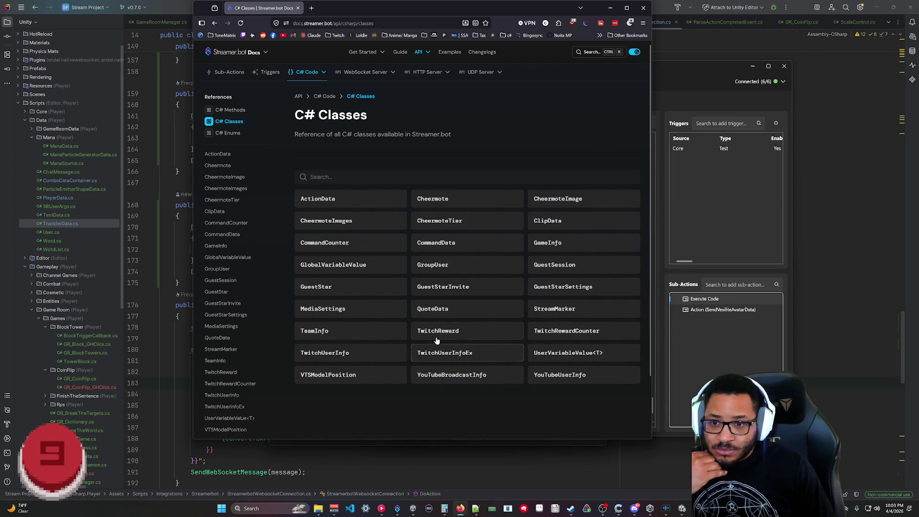
{"action": "left_click", "coordinate": [338, 355]}
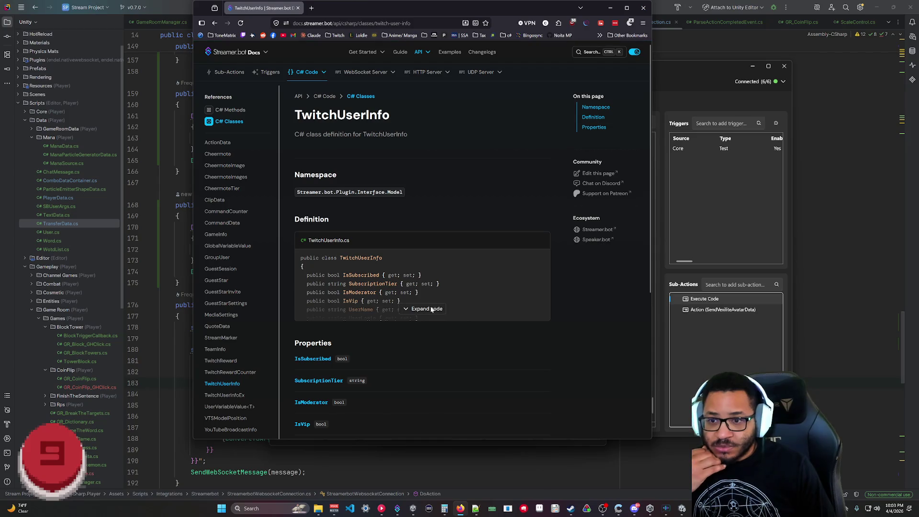
{"action": "left_click", "coordinate": [430, 309]}
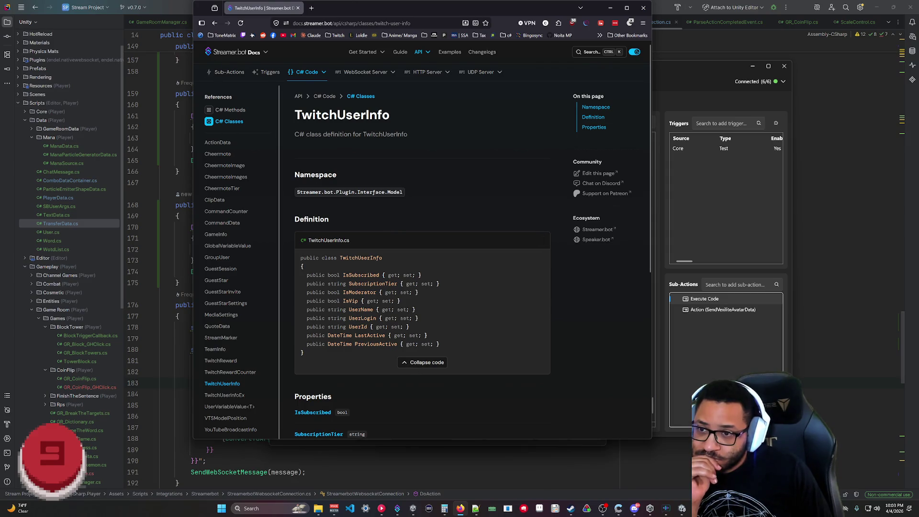
- Expand the full TwitchUserInfoEx class definition and highlight its class name for comparison
{"action": "left_click", "coordinate": [360, 96]}
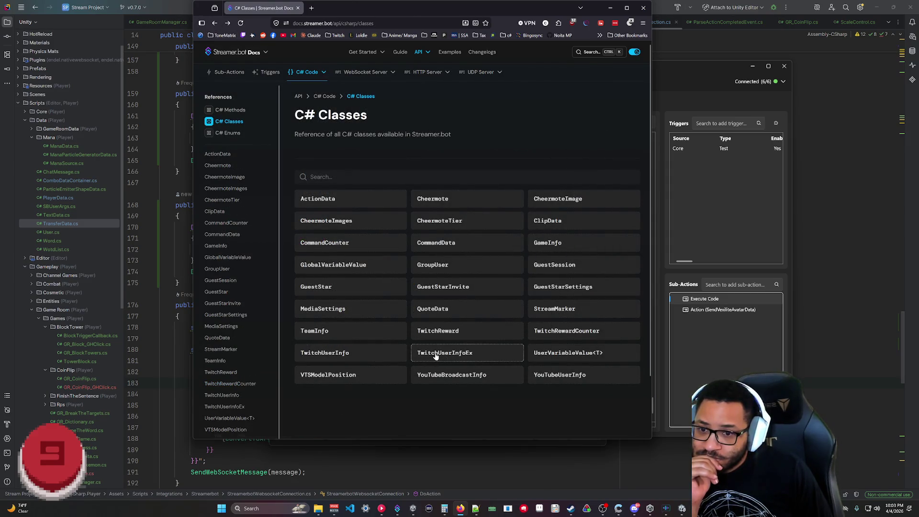
{"action": "left_click", "coordinate": [436, 355]}
{"action": "left_click", "coordinate": [416, 308]}
{"action": "scroll", "coordinate": [449, 342], "scroll_direction": "down", "scroll_amount": 3}
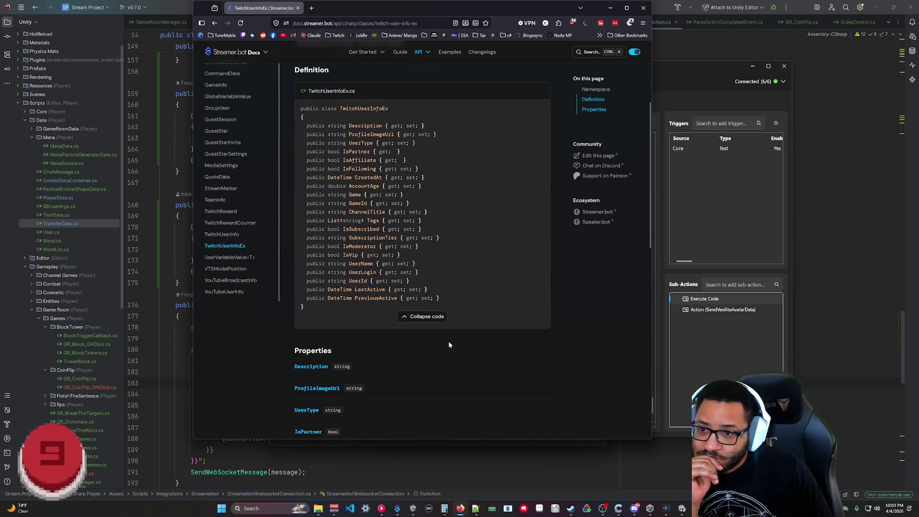
{"action": "scroll", "coordinate": [445, 343], "scroll_direction": "up", "scroll_amount": 2}
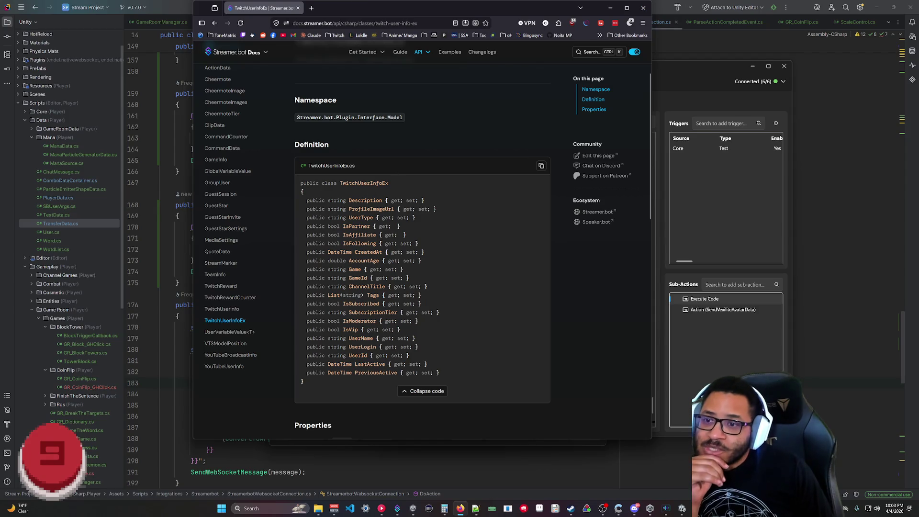
{"action": "left_click_drag", "start_coordinate": [388, 183], "coordinate": [334, 183]}
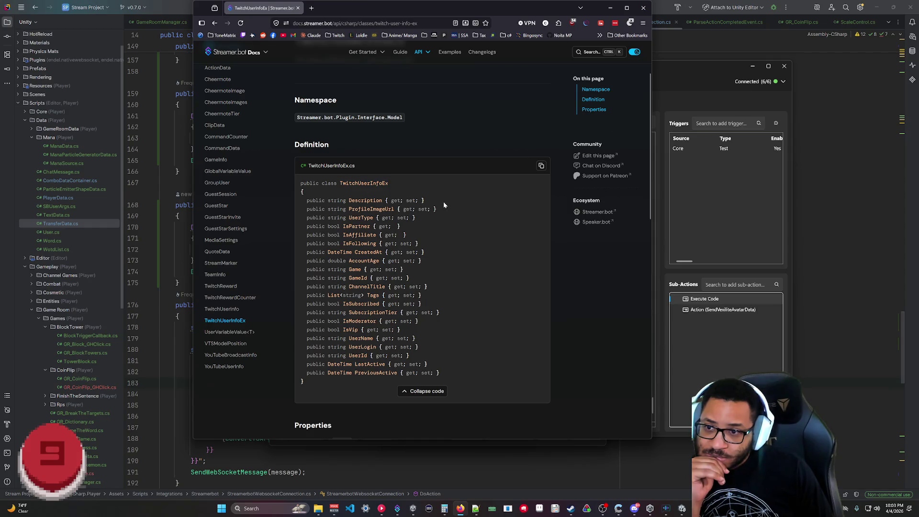
{"action": "scroll", "coordinate": [413, 258], "scroll_direction": "down", "scroll_amount": 5}
{"action": "scroll", "coordinate": [350, 207], "scroll_direction": "up", "scroll_amount": 7}
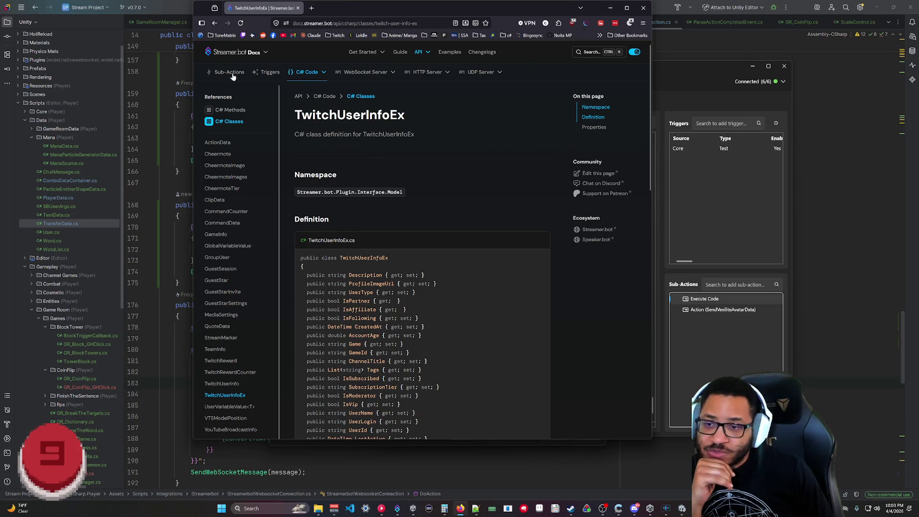
- Go back to TwitchGetUserInfoById, then view the User methods in the Twitch C# methods overview
{"action": "left_click", "coordinate": [218, 23]}
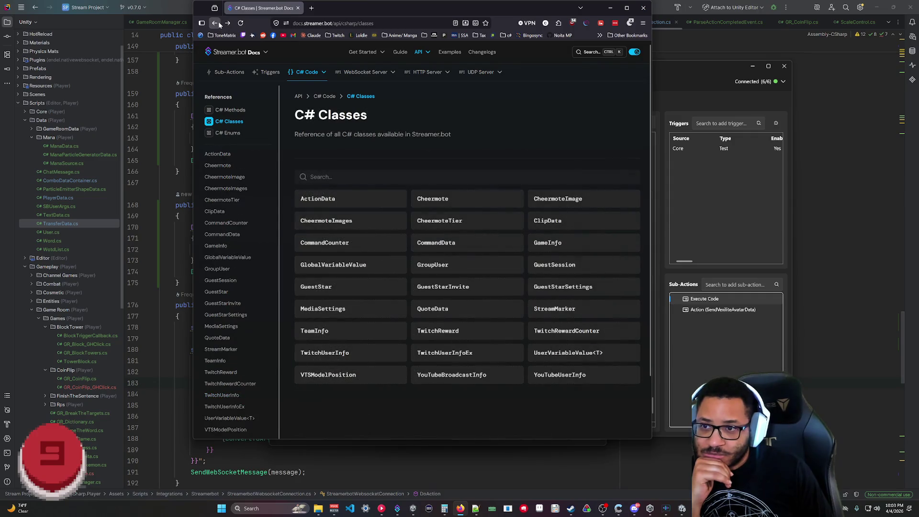
{"action": "left_click", "coordinate": [219, 23]}
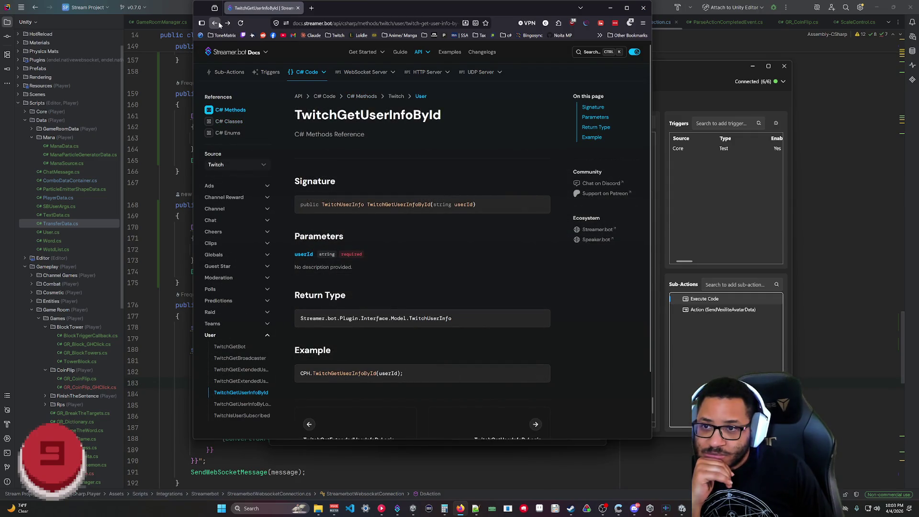
{"action": "scroll", "coordinate": [459, 262], "scroll_direction": "down", "scroll_amount": 2}
{"action": "scroll", "coordinate": [442, 266], "scroll_direction": "up", "scroll_amount": 2}
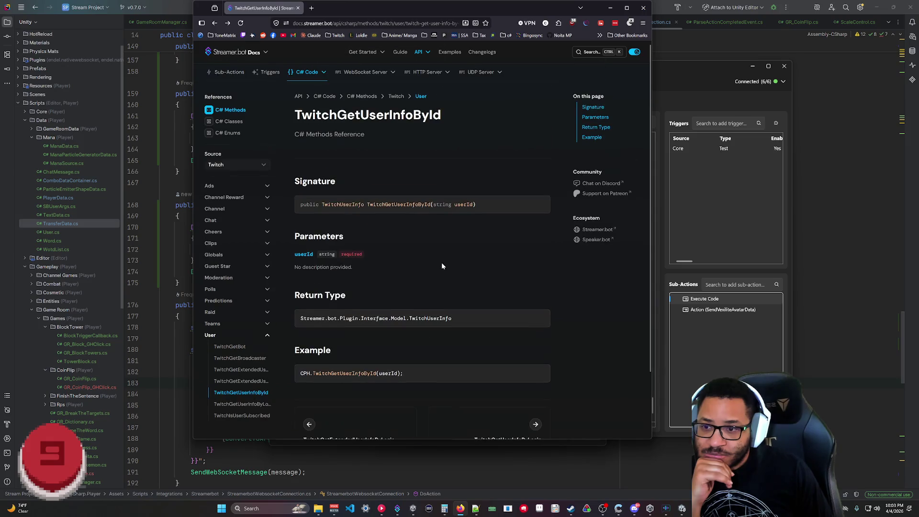
{"action": "left_click", "coordinate": [397, 98]}
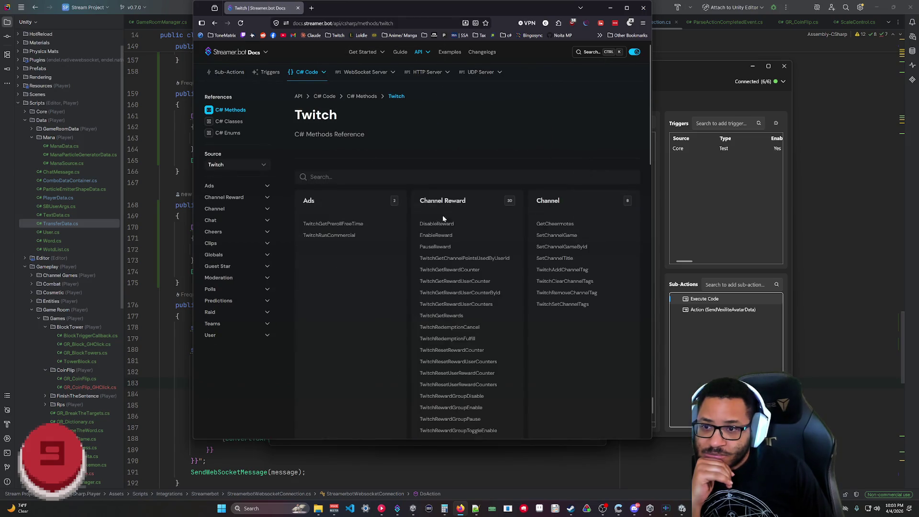
{"action": "scroll", "coordinate": [517, 388], "scroll_direction": "down", "scroll_amount": 10}
{"action": "scroll", "coordinate": [518, 389], "scroll_direction": "down", "scroll_amount": 8}
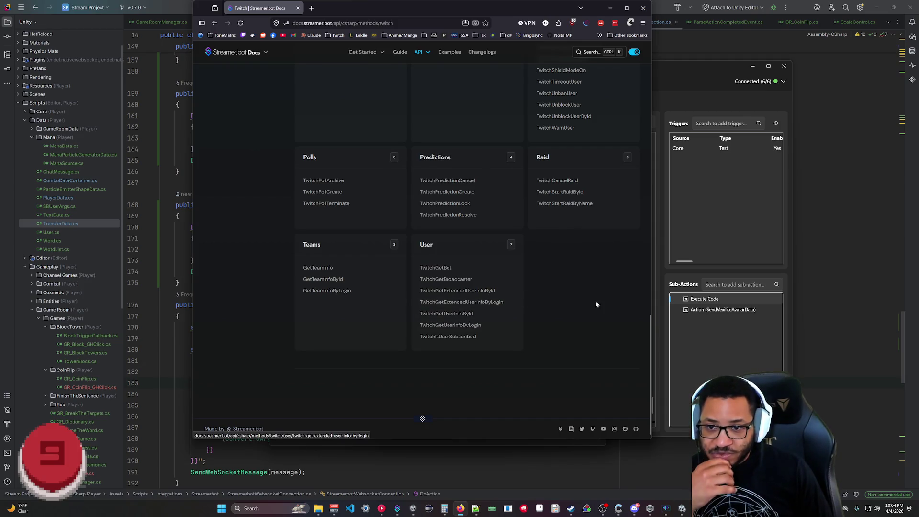
{"action": "double_click", "coordinate": [704, 299]}
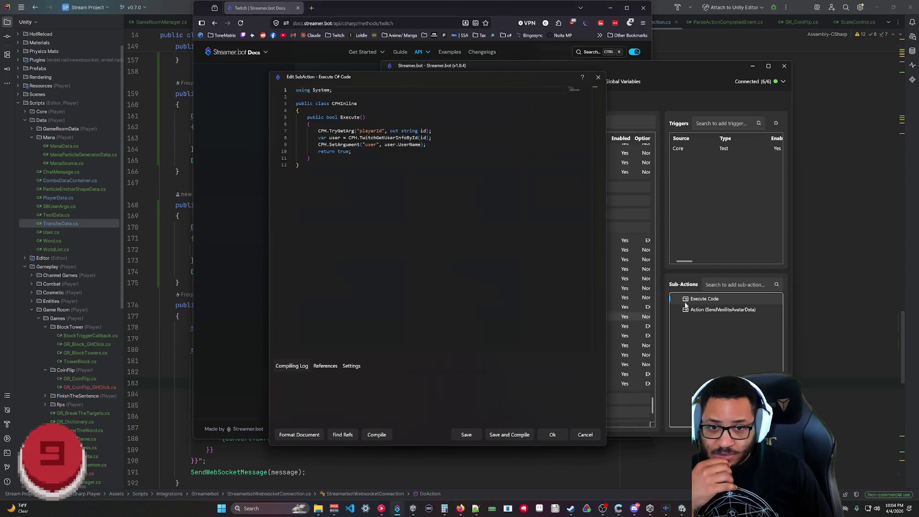
- Change line 8 to call TwitchGetExtendedUserInfoById and save the Execute Code sub-action with OK
{"action": "left_click", "coordinate": [585, 434]}
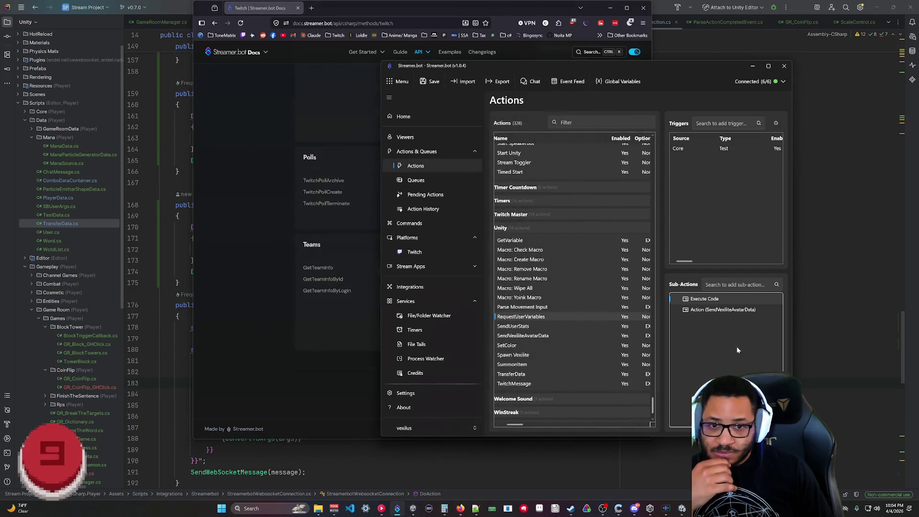
{"action": "double_click", "coordinate": [708, 300]}
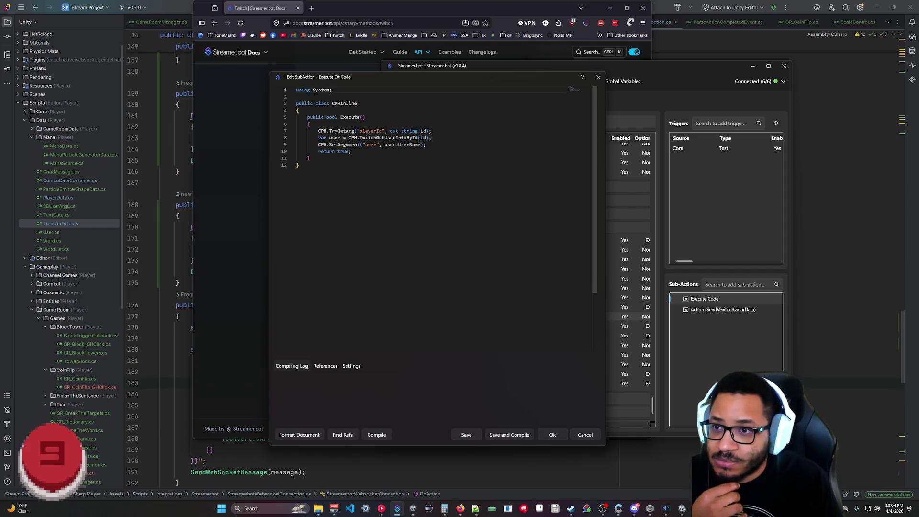
{"action": "left_click", "coordinate": [299, 165]}
{"action": "left_click", "coordinate": [384, 137]}
{"action": "type", "text": "Extended"}
{"action": "left_click", "coordinate": [299, 165]}
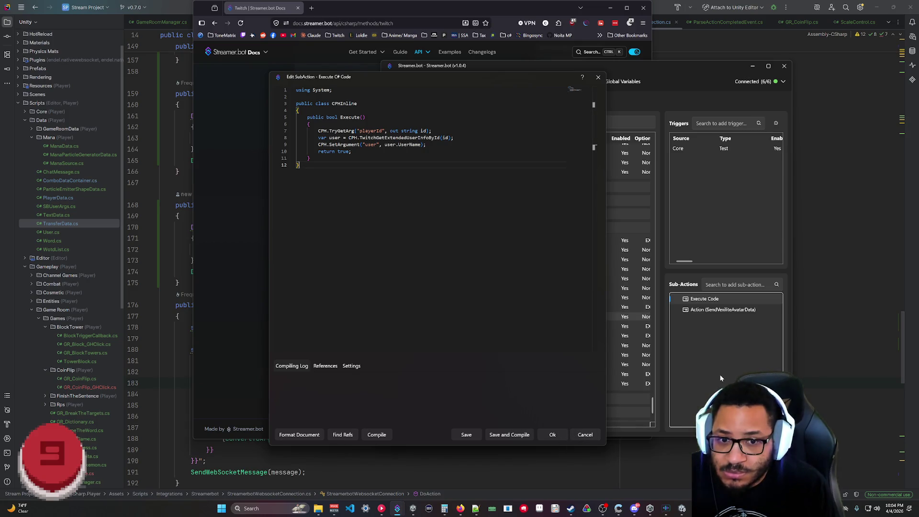
{"action": "left_click", "coordinate": [497, 437]}
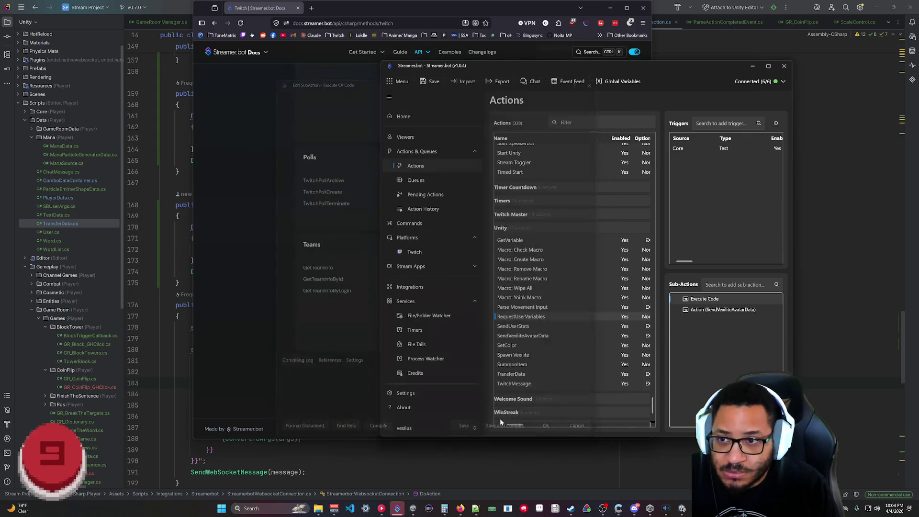
- Delete the SendVexiliteAvatarData sub-action, leaving only Execute Code, and reopen its C# script
{"action": "right_click", "coordinate": [708, 311]}
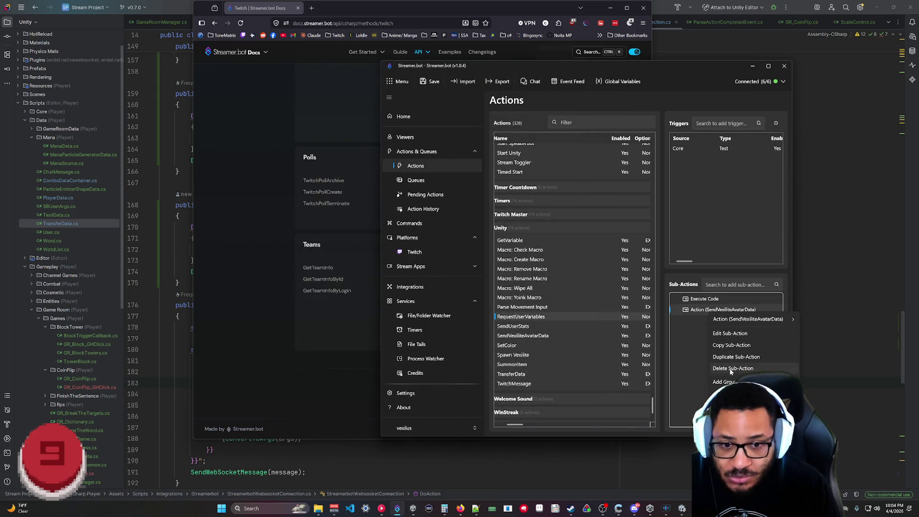
{"action": "left_click", "coordinate": [683, 326]}
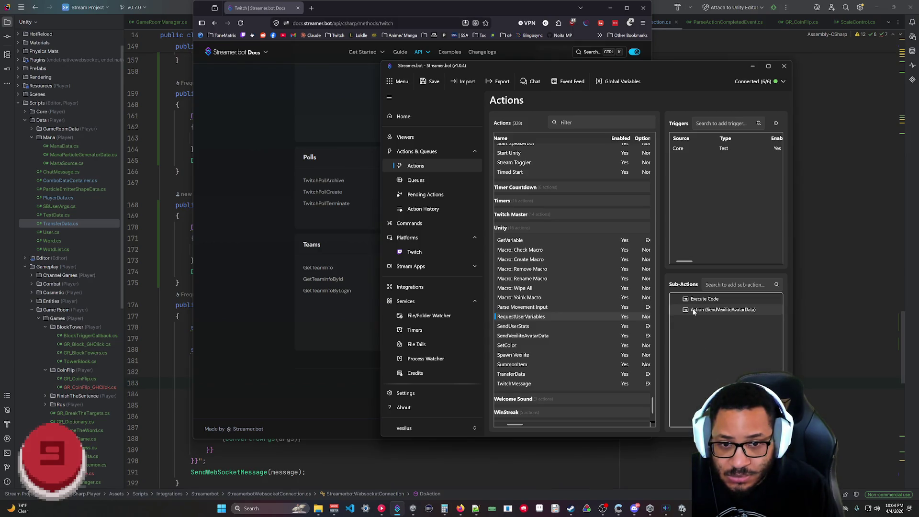
{"action": "right_click", "coordinate": [694, 311]}
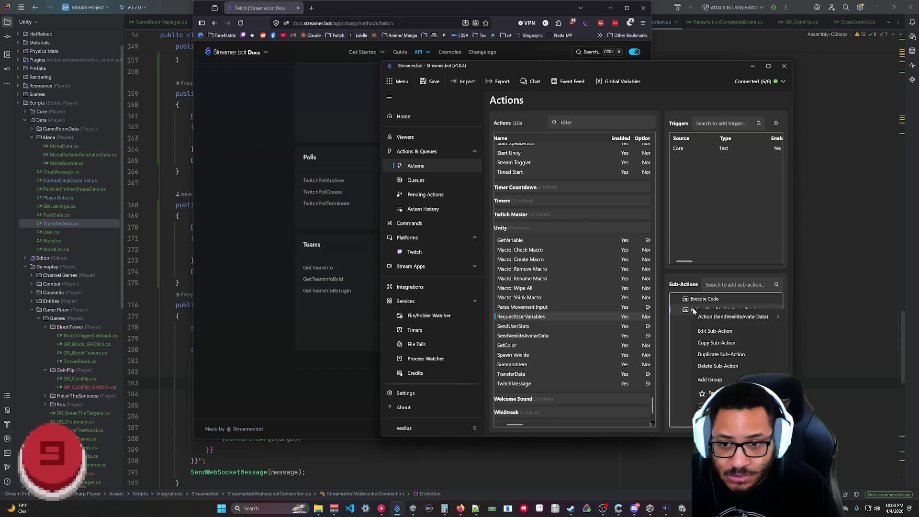
{"action": "left_click", "coordinate": [713, 366]}
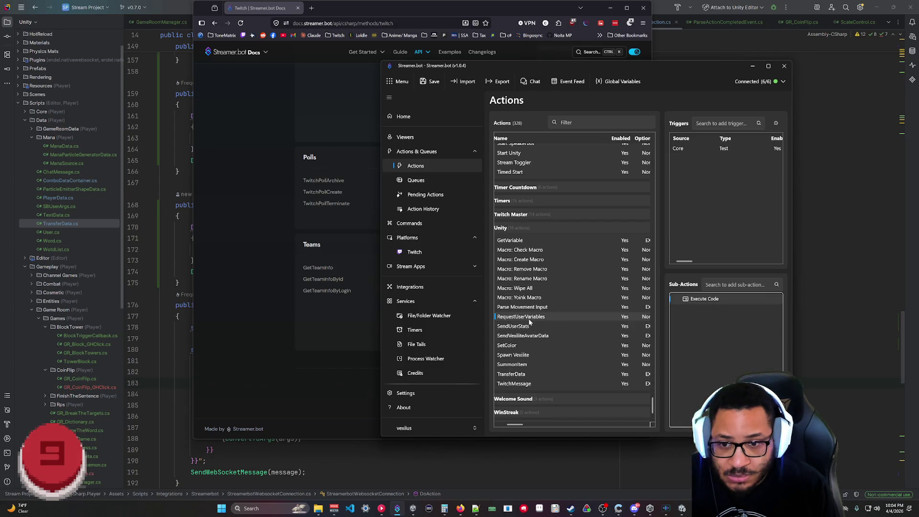
{"action": "double_click", "coordinate": [528, 318]}
{"action": "left_click", "coordinate": [677, 281]}
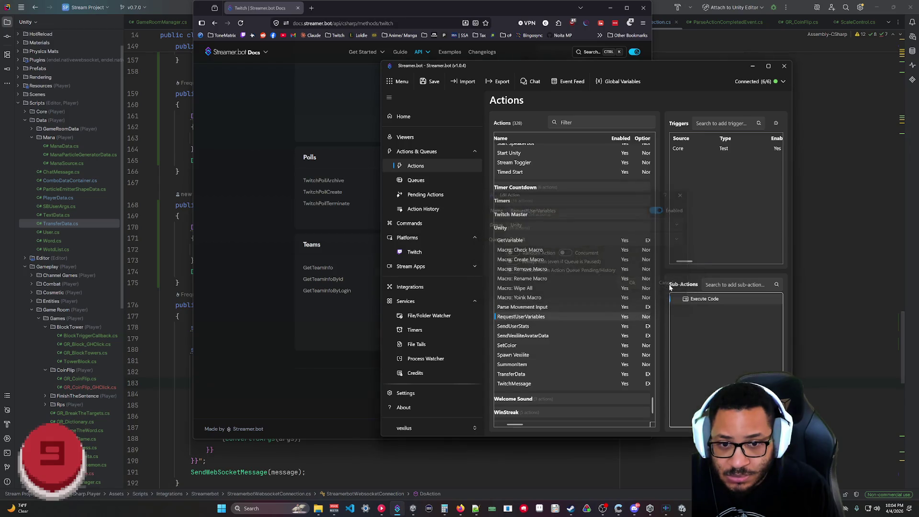
{"action": "double_click", "coordinate": [702, 301]}
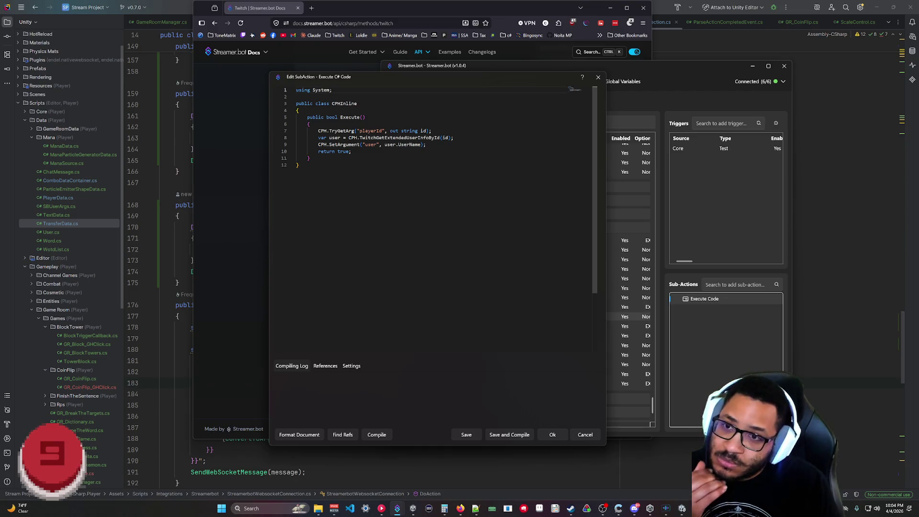
- Place the docs beside the editor and read the TwitchGetExtendedUserInfoByLogin and ById method pages
{"action": "left_click_drag", "start_coordinate": [391, 8], "coordinate": [224, 22]}
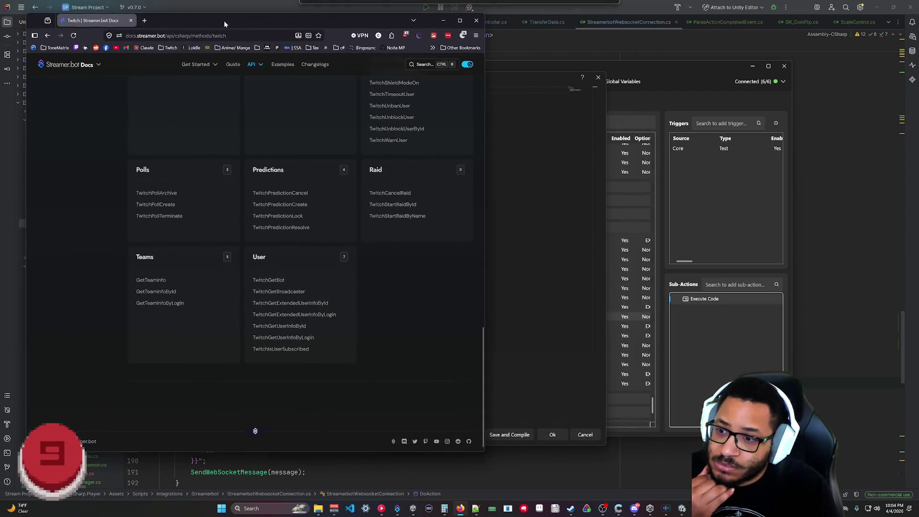
{"action": "left_click", "coordinate": [304, 314]}
{"action": "scroll", "coordinate": [303, 314], "scroll_direction": "down", "scroll_amount": 2}
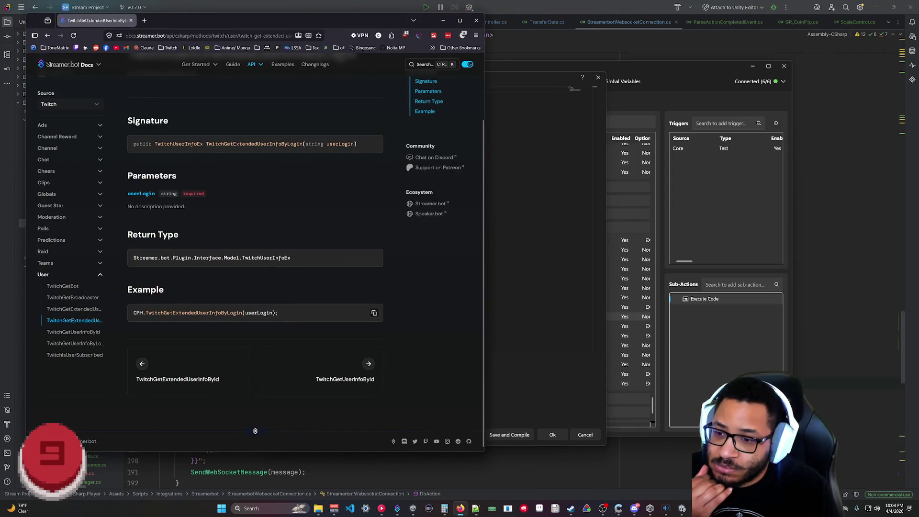
{"action": "triple_click", "coordinate": [198, 313]}
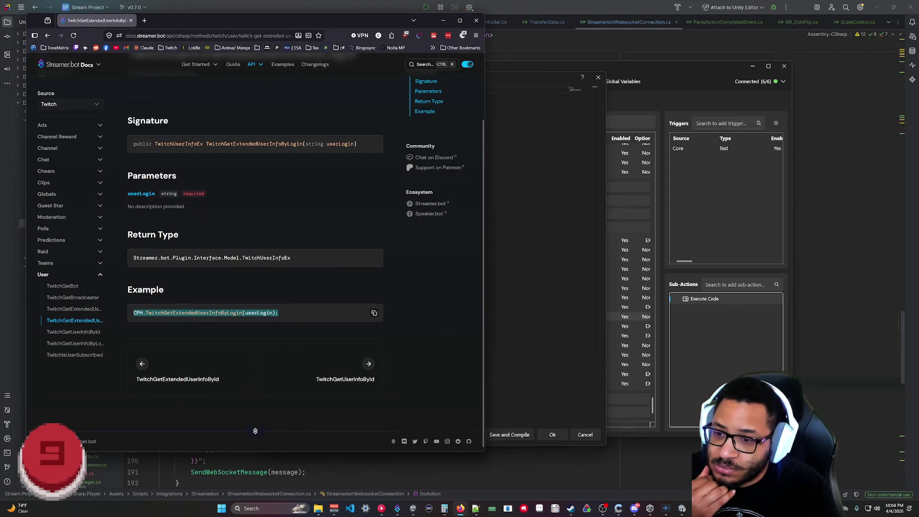
{"action": "left_click", "coordinate": [187, 379]}
{"action": "scroll", "coordinate": [250, 320], "scroll_direction": "down", "scroll_amount": 4}
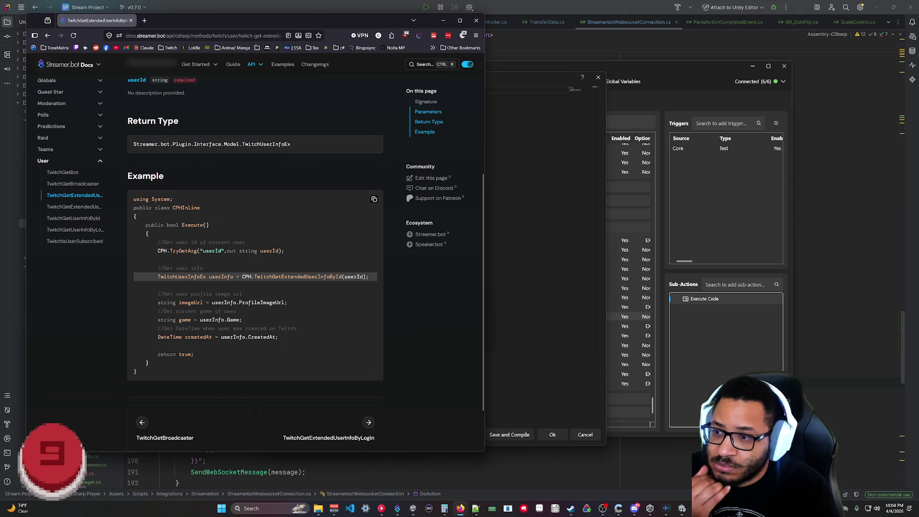
{"action": "scroll", "coordinate": [257, 367], "scroll_direction": "up", "scroll_amount": 4}
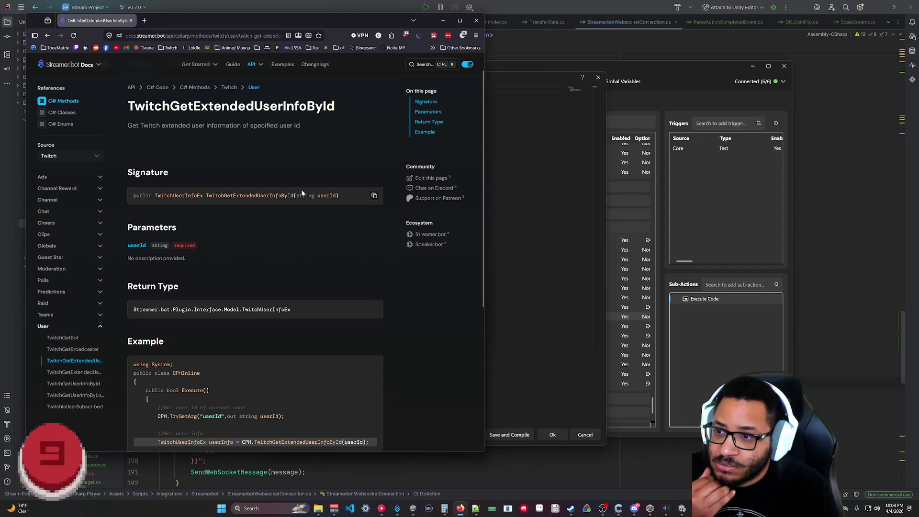
{"action": "scroll", "coordinate": [251, 263], "scroll_direction": "up", "scroll_amount": 1}
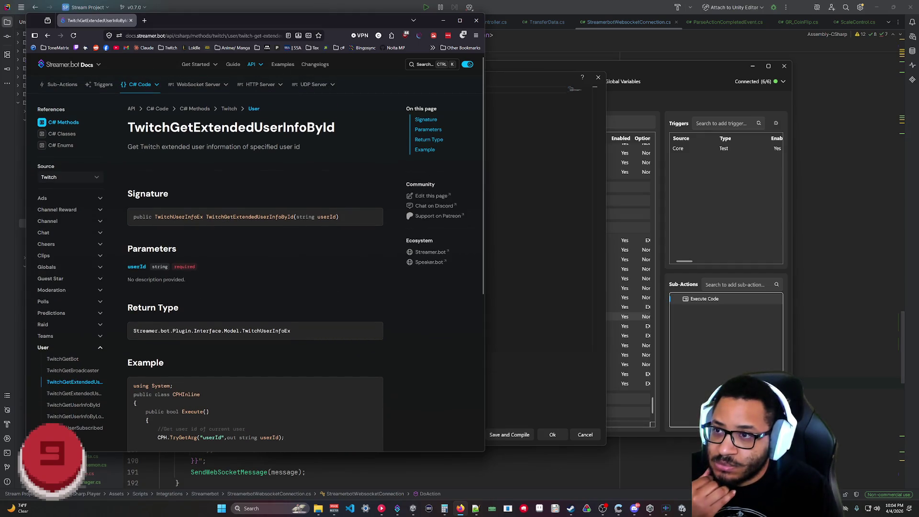
- Expand the TwitchUserInfoEx class definition, then reopen the Execute C# Code editor to its right
{"action": "mouse_move", "coordinate": [144, 90]}
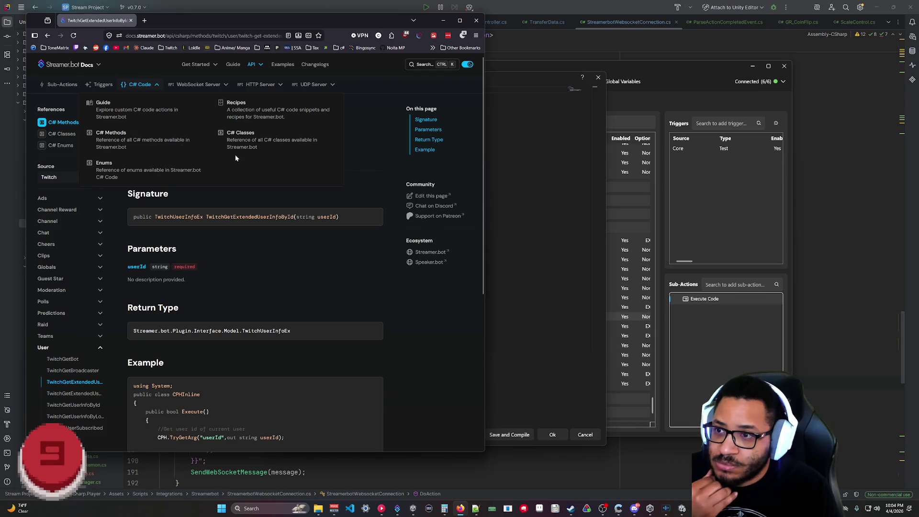
{"action": "left_click", "coordinate": [239, 140]}
{"action": "left_click", "coordinate": [263, 365]}
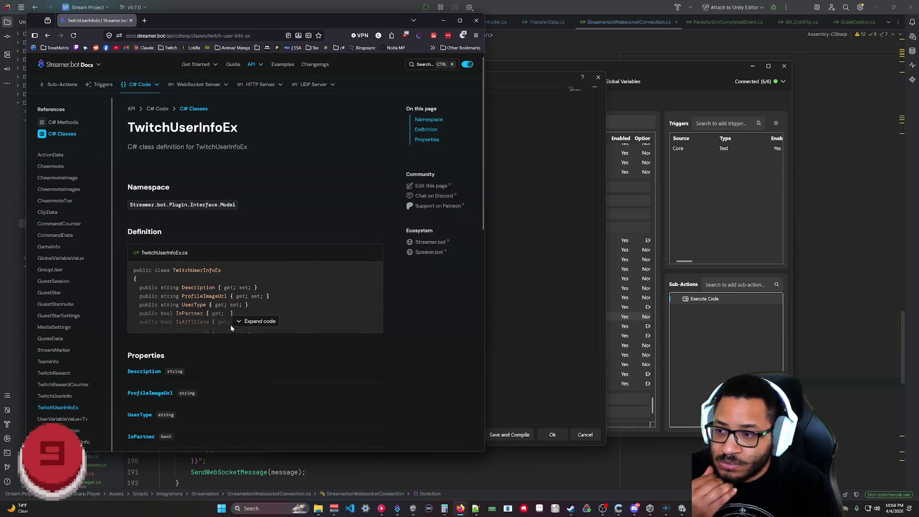
{"action": "left_click", "coordinate": [252, 321]}
{"action": "scroll", "coordinate": [252, 321], "scroll_direction": "down", "scroll_amount": 3}
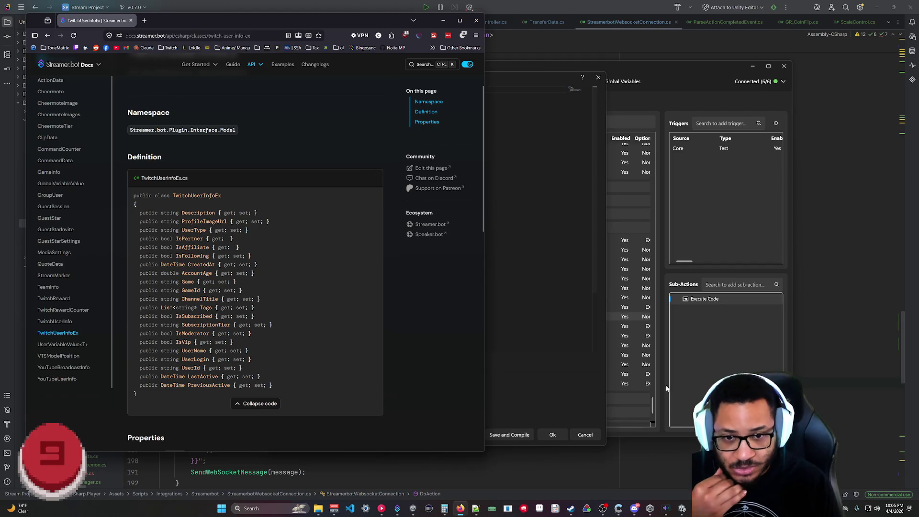
{"action": "double_click", "coordinate": [704, 298]}
{"action": "mouse_move", "coordinate": [491, 79]}
{"action": "left_mouse_down"}
{"action": "mouse_move", "coordinate": [735, 93]}
{"action": "mouse_move", "coordinate": [724, 95]}
{"action": "left_mouse_up"}
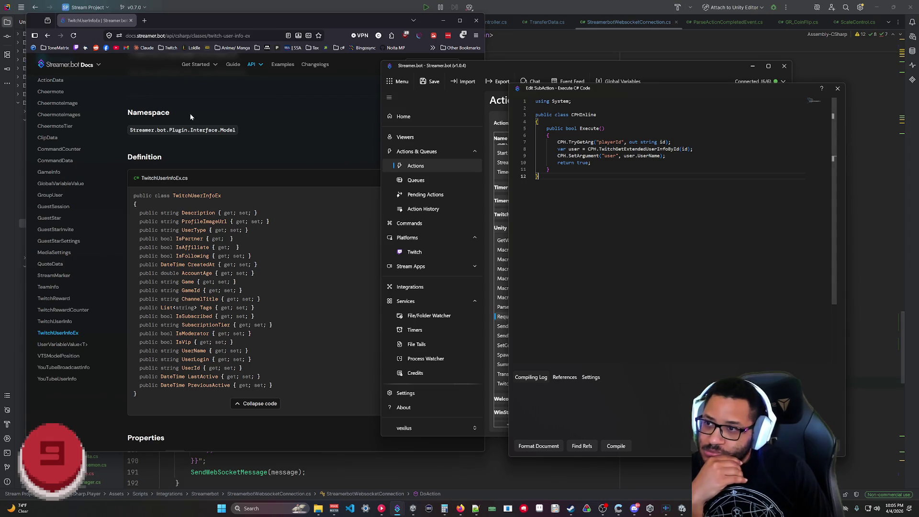
- Bring the docs browser to the front and check the taskbar window previews
{"action": "left_click", "coordinate": [278, 136]}
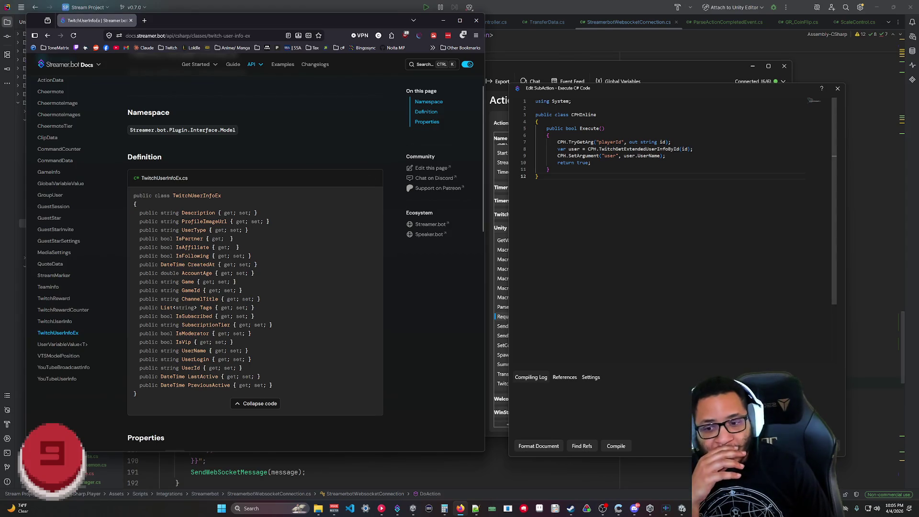
{"action": "mouse_move", "coordinate": [320, 510]}
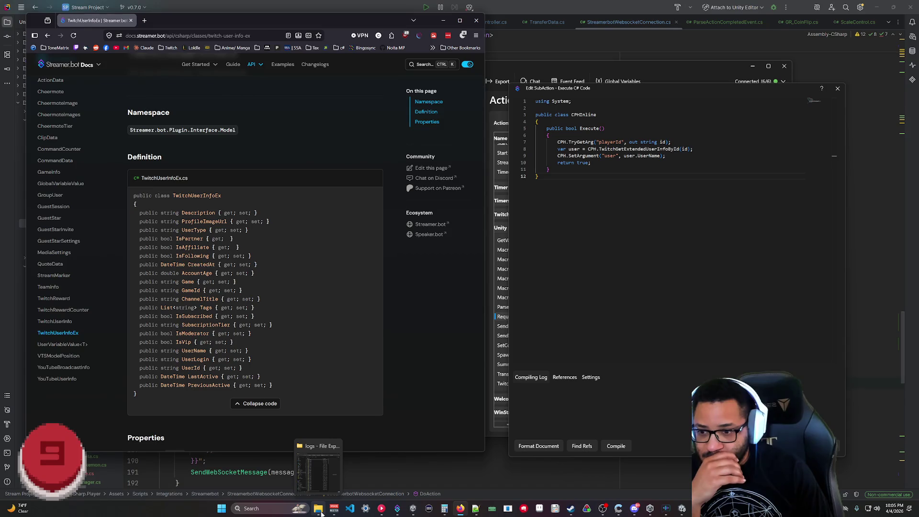
{"action": "mouse_move", "coordinate": [402, 511]}
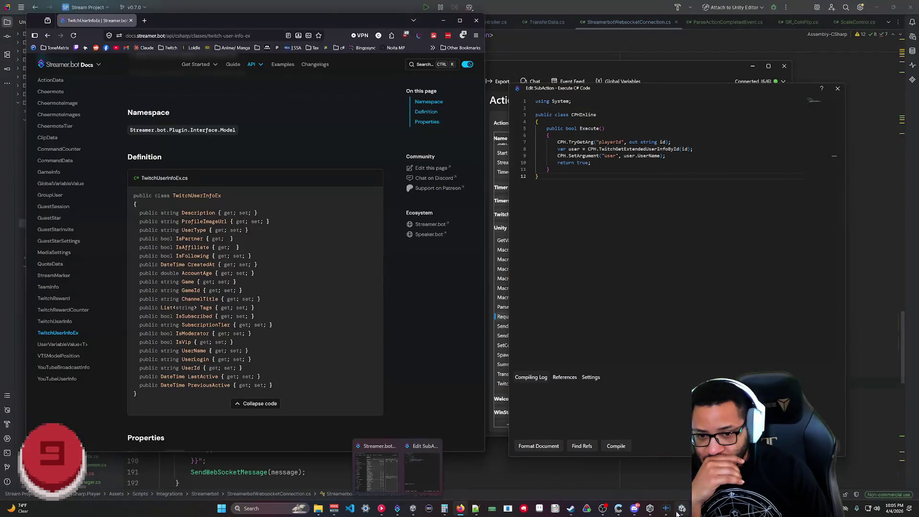
- In Unity, enlarge the Project panel and collapse the Utilities, Systems and Prefabs folders
{"action": "left_click", "coordinate": [679, 512]}
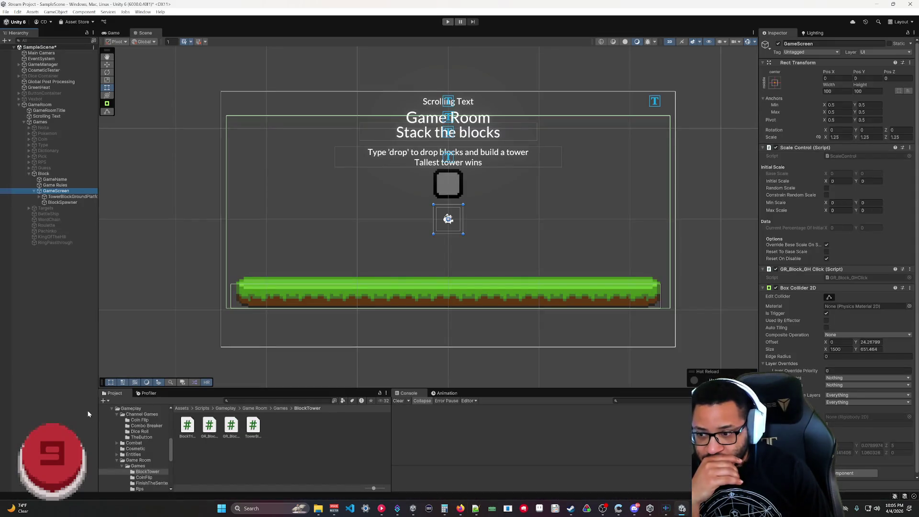
{"action": "scroll", "coordinate": [136, 438], "scroll_direction": "down", "scroll_amount": 5}
{"action": "left_click_drag", "start_coordinate": [315, 389], "coordinate": [311, 305]}
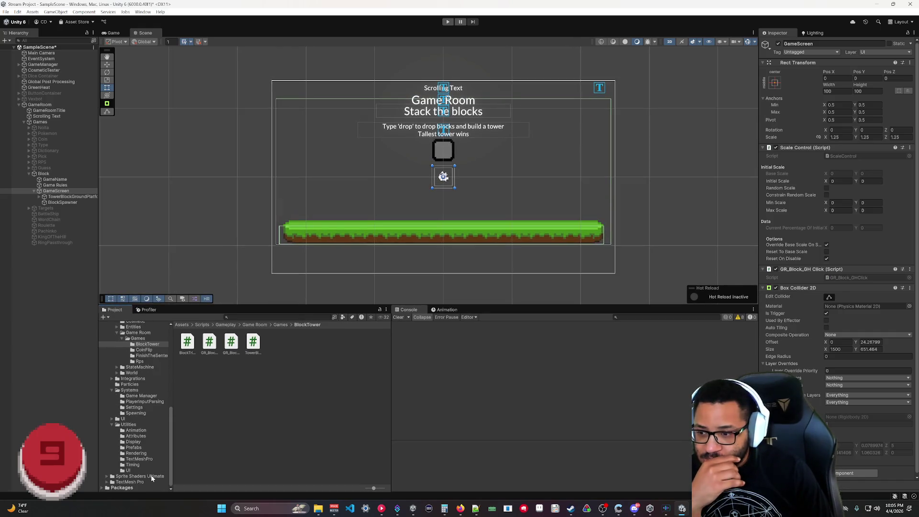
{"action": "left_click", "coordinate": [113, 424]}
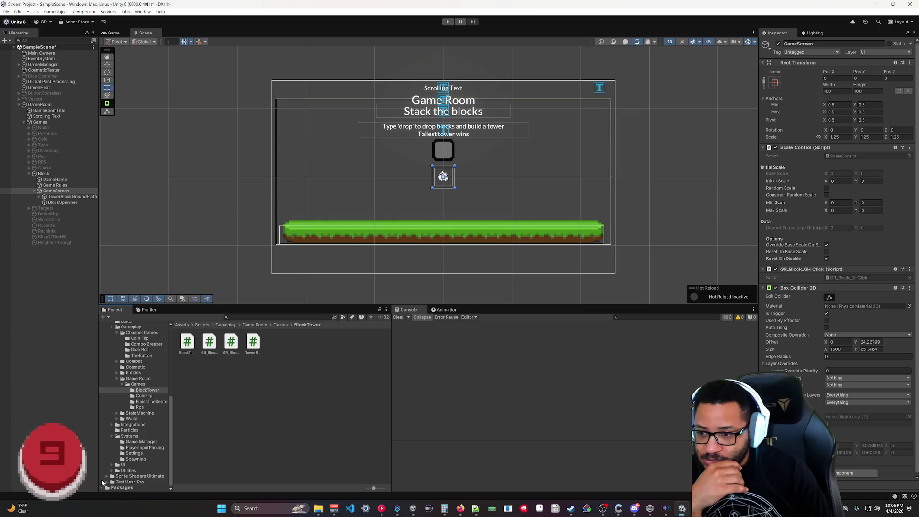
{"action": "left_click", "coordinate": [111, 435]}
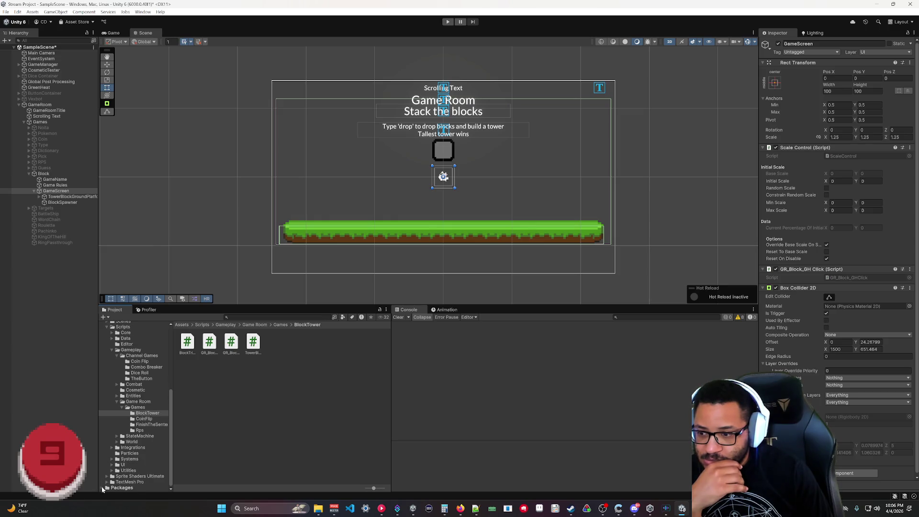
{"action": "scroll", "coordinate": [118, 448], "scroll_direction": "down", "scroll_amount": 3}
{"action": "scroll", "coordinate": [105, 426], "scroll_direction": "down", "scroll_amount": 3}
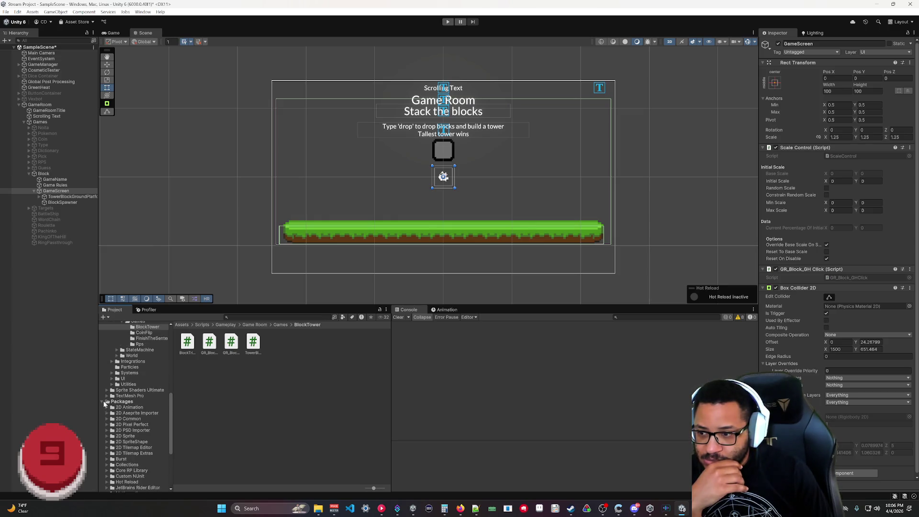
{"action": "scroll", "coordinate": [105, 403], "scroll_direction": "up", "scroll_amount": 10}
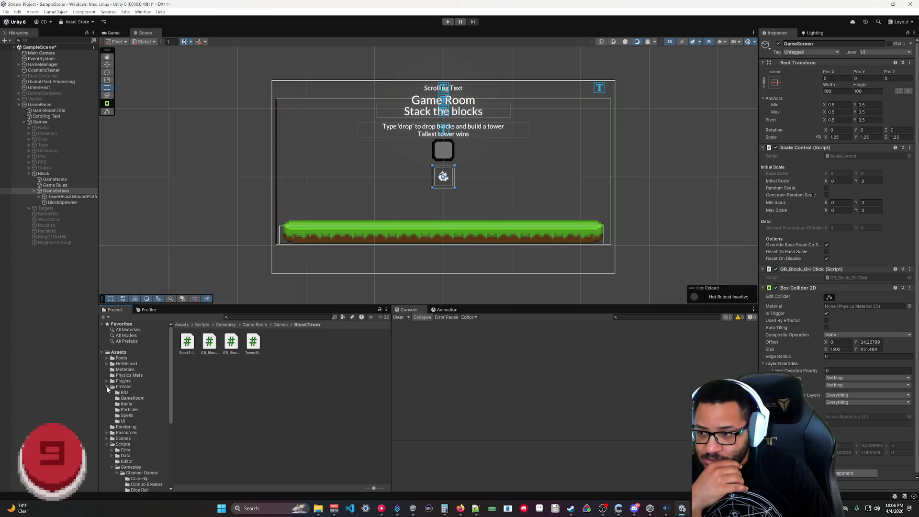
{"action": "left_click", "coordinate": [107, 385]}
- Inspect Plugins contents: the endel.nativewebsocket assembly definition, StreamUserData.dll and websocket-sharp.dll import settings
{"action": "left_click", "coordinate": [107, 381]}
{"action": "left_click", "coordinate": [125, 382]}
{"action": "left_click", "coordinate": [130, 387]}
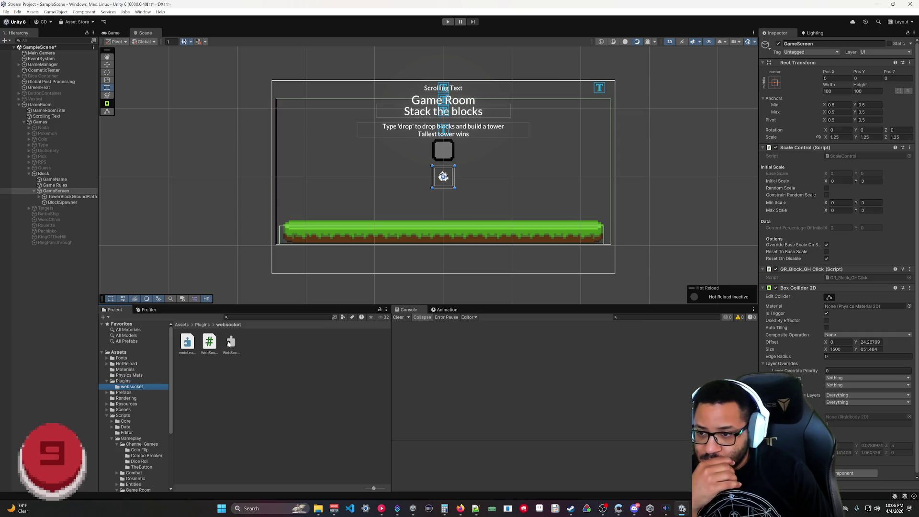
{"action": "left_click", "coordinate": [187, 343]}
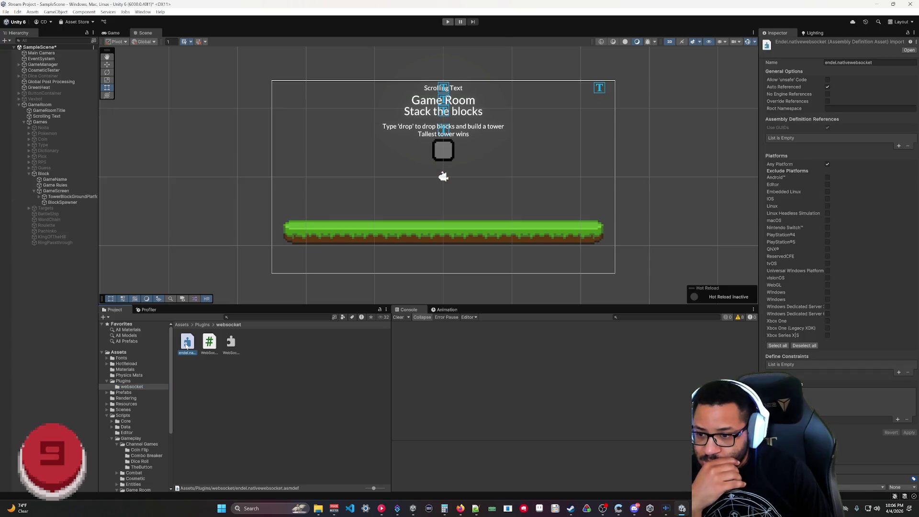
{"action": "left_click", "coordinate": [121, 382]}
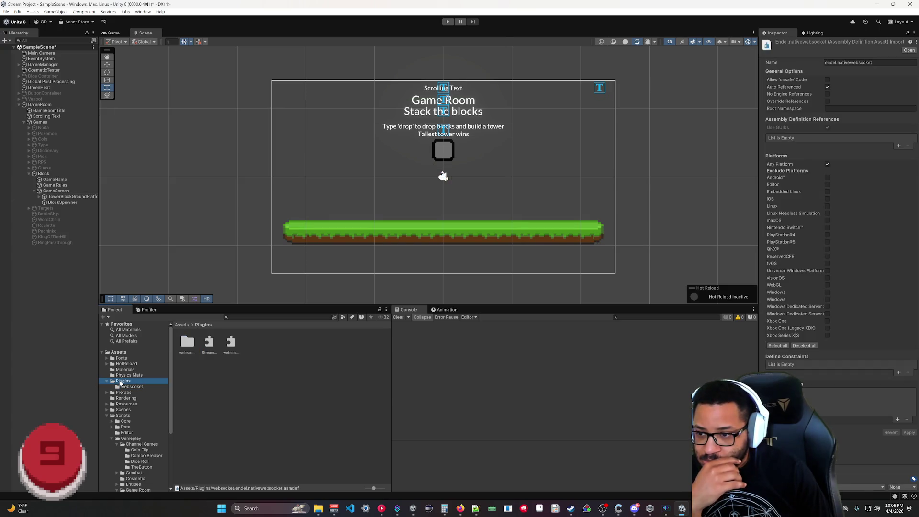
{"action": "left_click", "coordinate": [209, 341]}
{"action": "left_click", "coordinate": [229, 342]}
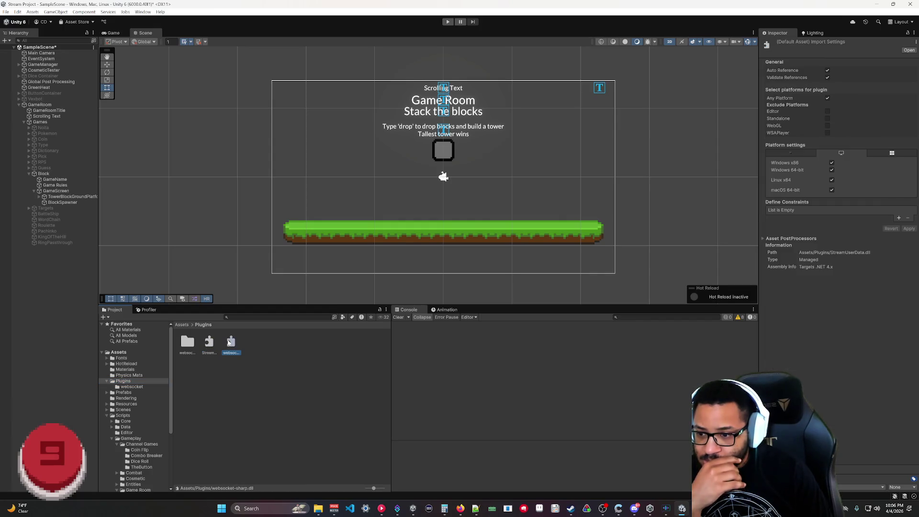
- Create a new StreamerBot folder inside Assets/Plugins and open it
{"action": "right_click", "coordinate": [125, 382]}
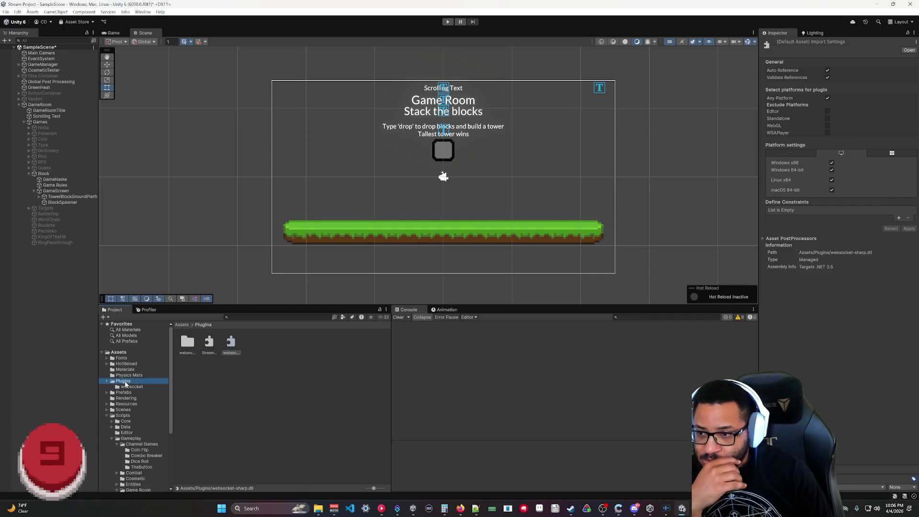
{"action": "mouse_move", "coordinate": [192, 175]}
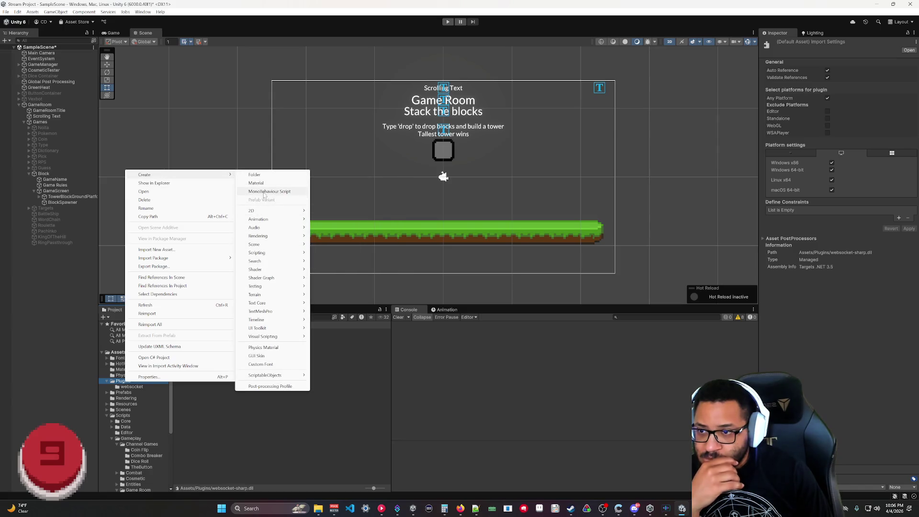
{"action": "left_click", "coordinate": [254, 174]}
{"action": "type", "text": "StreamerB"}
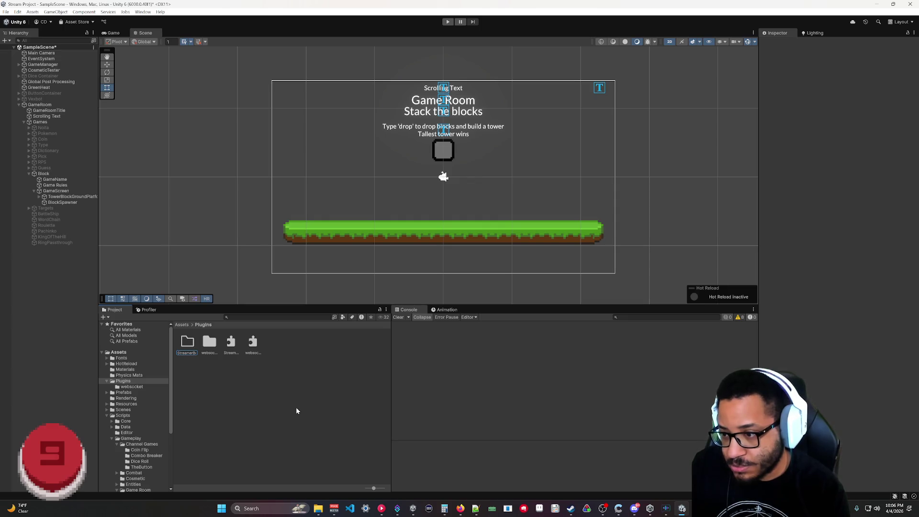
{"action": "key", "text": "Return"}
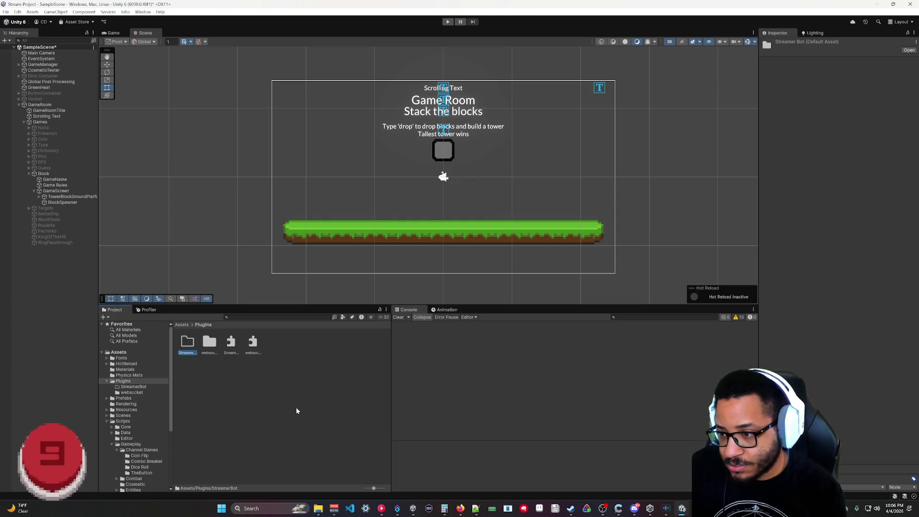
{"action": "double_click", "coordinate": [189, 349]}
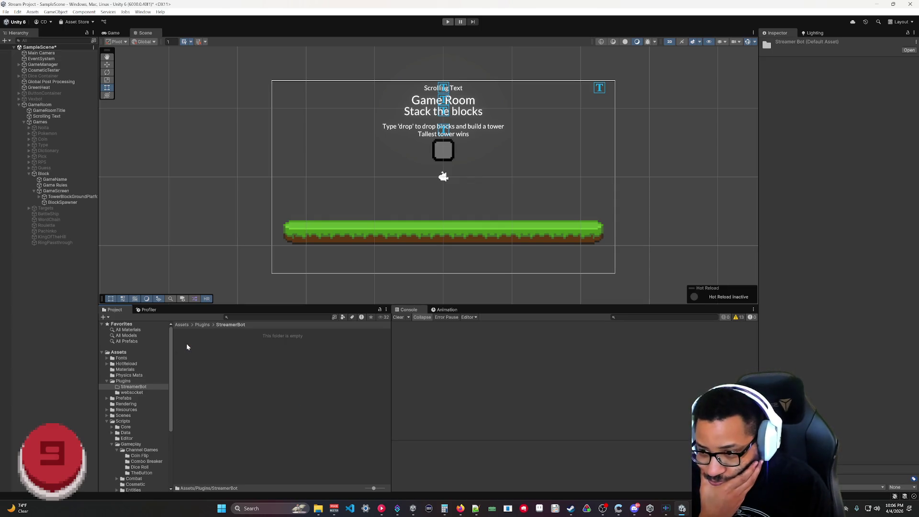
{"action": "left_click", "coordinate": [322, 510]}
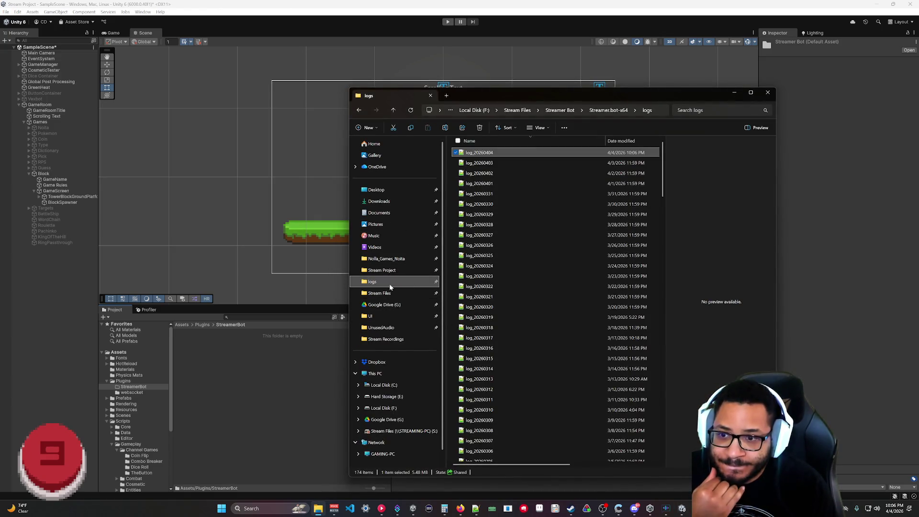
- Go up to the Streamer.bot-x64 folder and select Streamer.bot.Plugin.Interface.dll
{"action": "left_click", "coordinate": [401, 281]}
{"action": "left_click", "coordinate": [393, 110]}
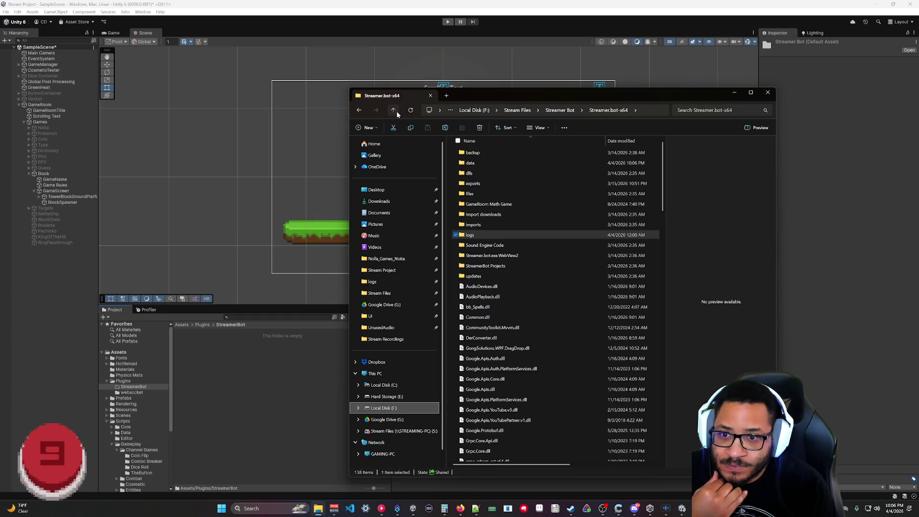
{"action": "scroll", "coordinate": [560, 197], "scroll_direction": "down", "scroll_amount": 15}
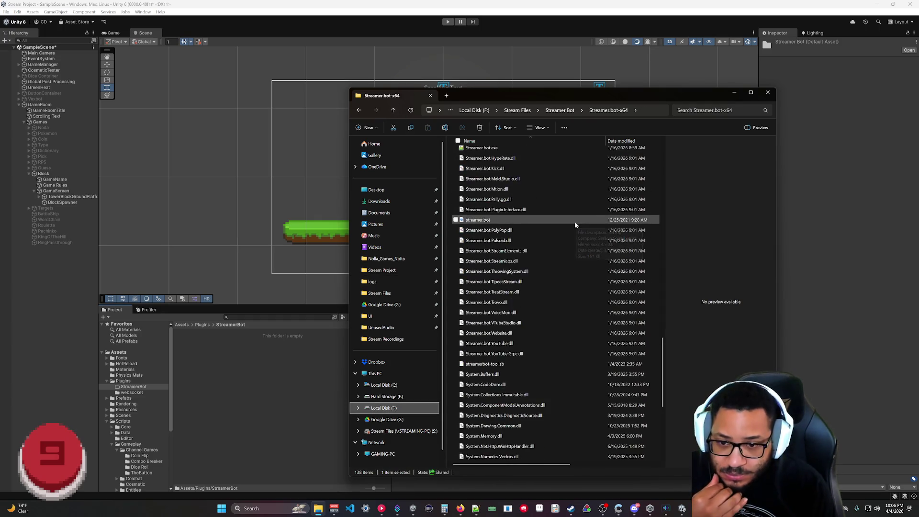
{"action": "scroll", "coordinate": [575, 223], "scroll_direction": "down", "scroll_amount": 6}
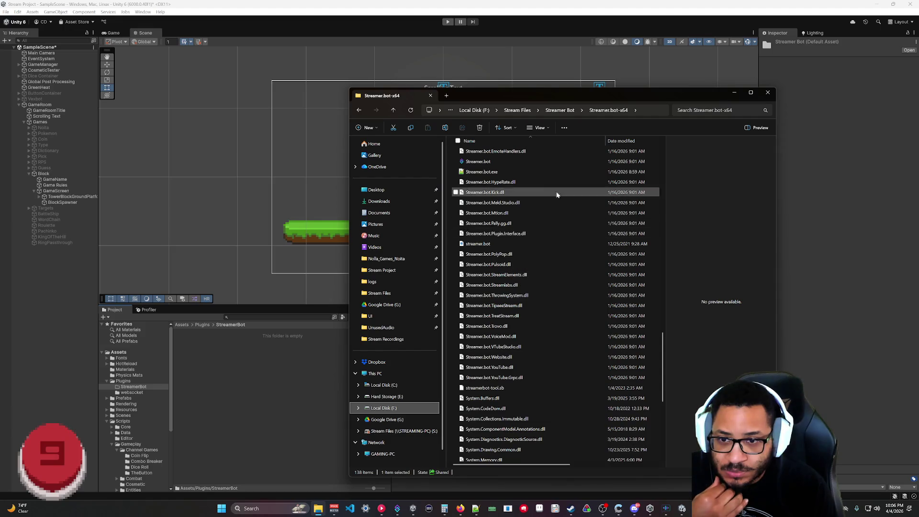
{"action": "left_click_drag", "start_coordinate": [552, 99], "coordinate": [598, 104]}
{"action": "left_click", "coordinate": [547, 241]}
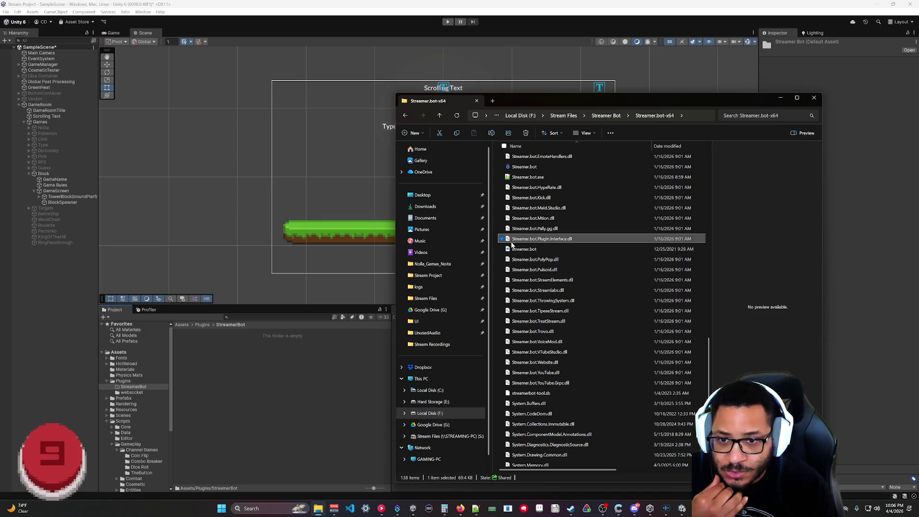
{"action": "mouse_move", "coordinate": [517, 242]}
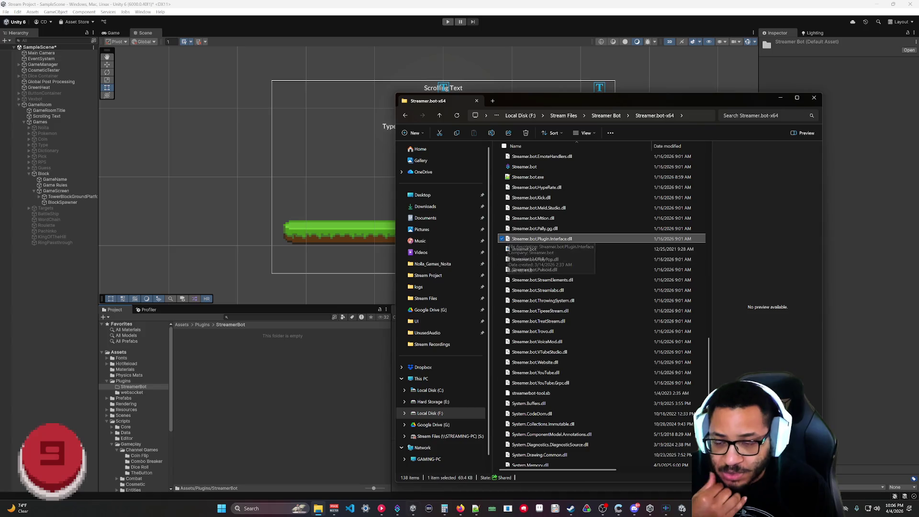
- Scroll through the folder's Streamer.bot, System and Twitch DLLs, returning to Streamer.bot.Plugin.Interface.dll
{"action": "scroll", "coordinate": [547, 312], "scroll_direction": "up", "scroll_amount": 2}
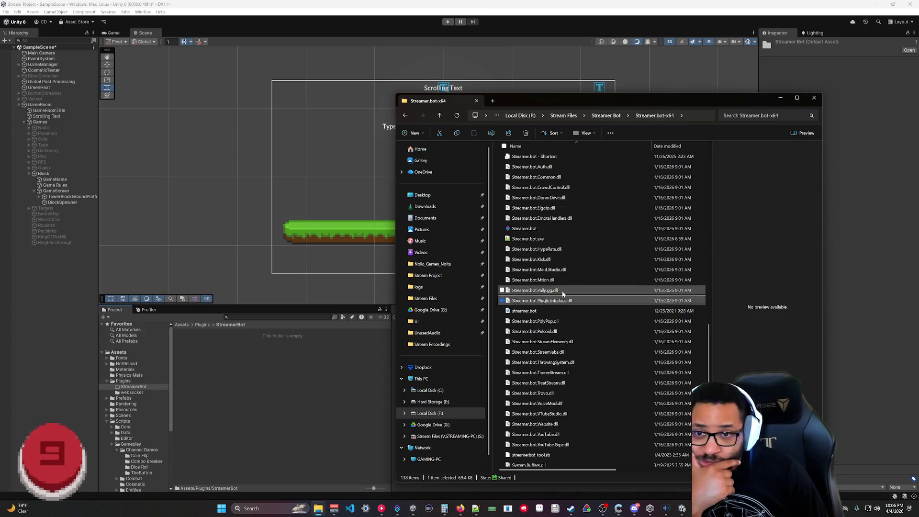
{"action": "scroll", "coordinate": [597, 258], "scroll_direction": "up", "scroll_amount": 4}
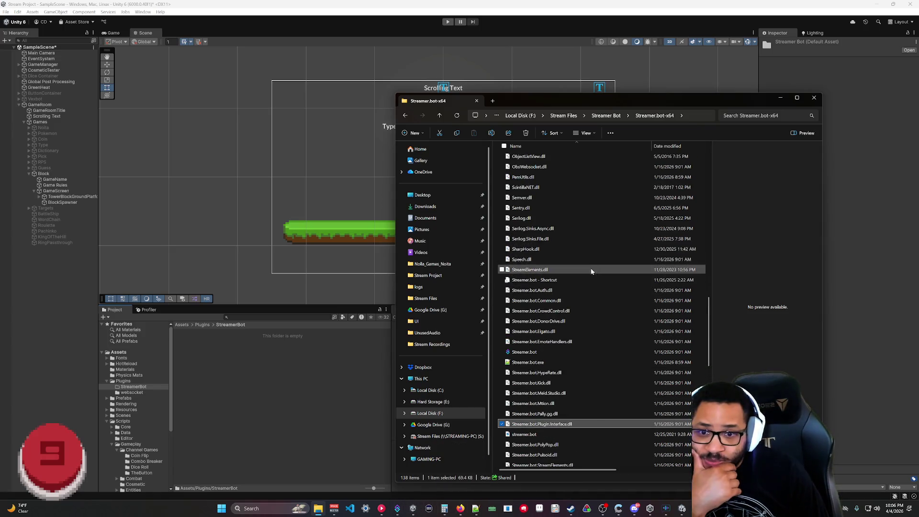
{"action": "scroll", "coordinate": [545, 259], "scroll_direction": "down", "scroll_amount": 1}
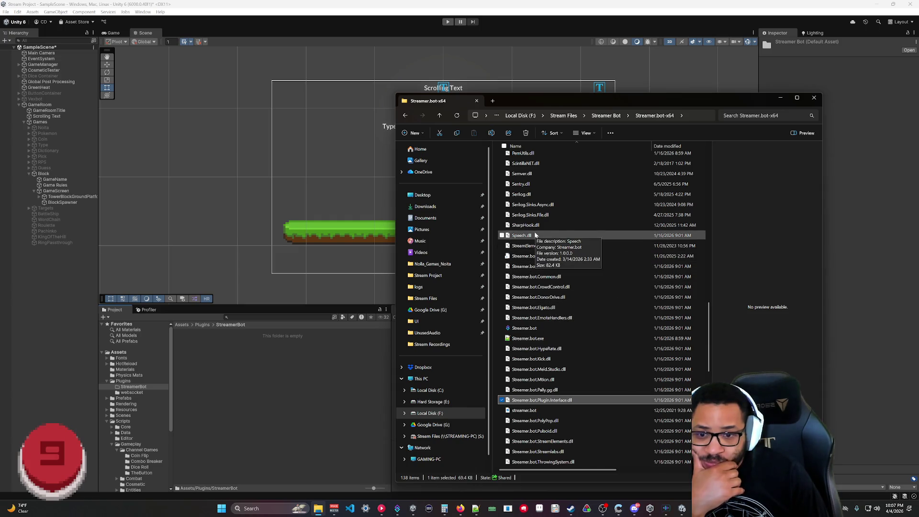
{"action": "scroll", "coordinate": [611, 418], "scroll_direction": "down", "scroll_amount": 3}
{"action": "scroll", "coordinate": [611, 415], "scroll_direction": "down", "scroll_amount": 10}
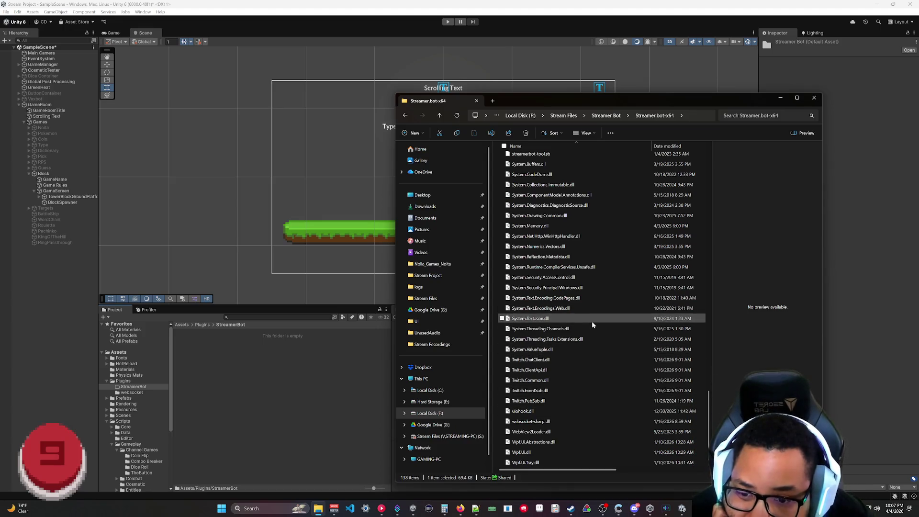
{"action": "mouse_move", "coordinate": [591, 321]}
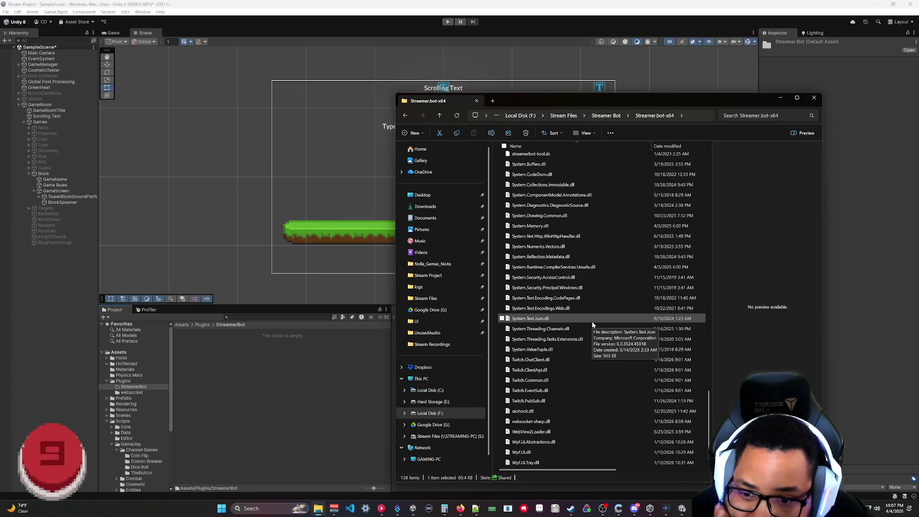
{"action": "scroll", "coordinate": [590, 321], "scroll_direction": "up", "scroll_amount": 8}
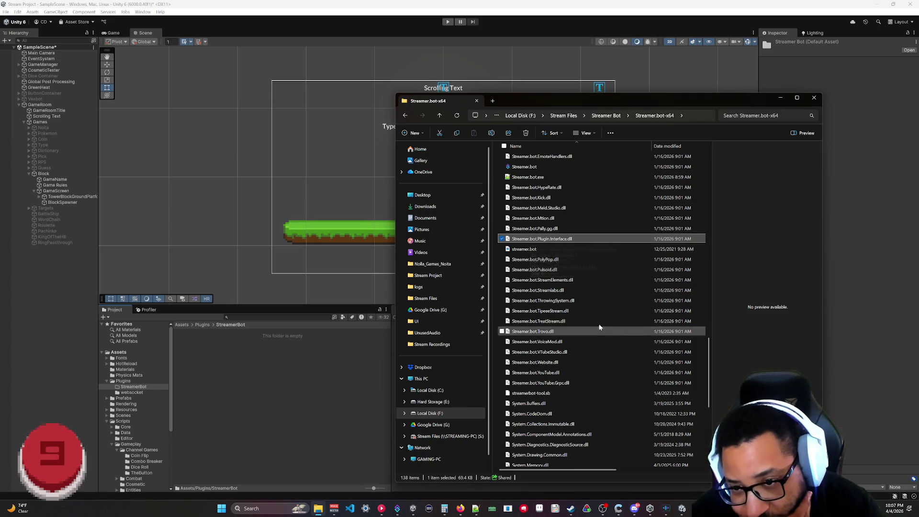
{"action": "right_click", "coordinate": [535, 242]}
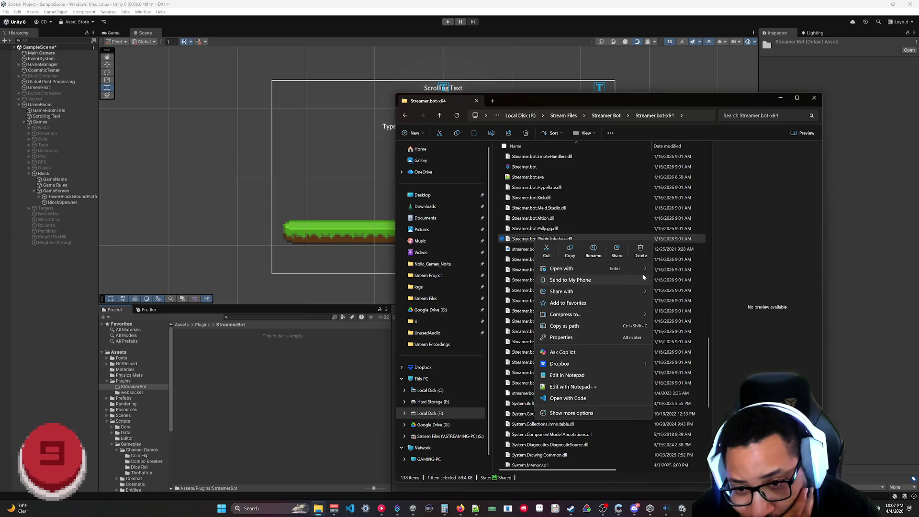
- Open Streamer.bot.Plugin.Interface.dll once in Notepad++, then minimize it and switch to Rider
{"action": "left_click", "coordinate": [688, 292]}
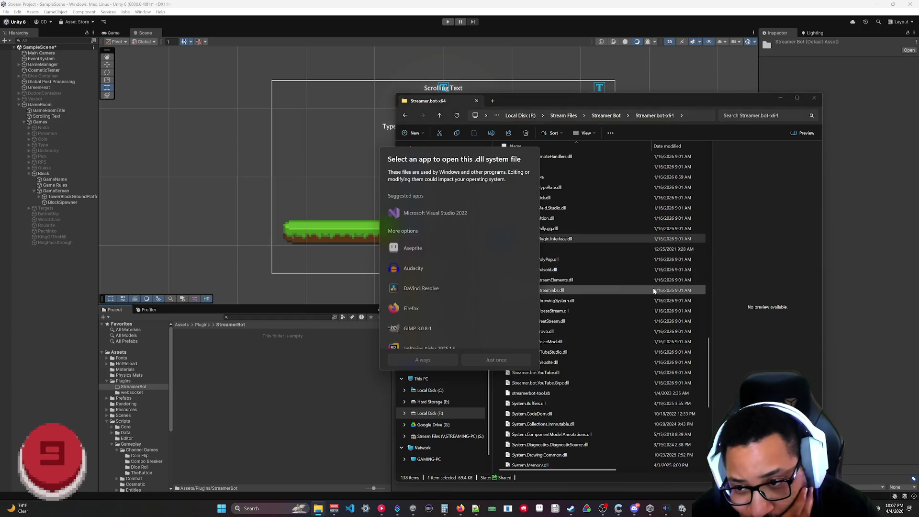
{"action": "scroll", "coordinate": [453, 266], "scroll_direction": "down", "scroll_amount": 3}
{"action": "left_click", "coordinate": [417, 233]}
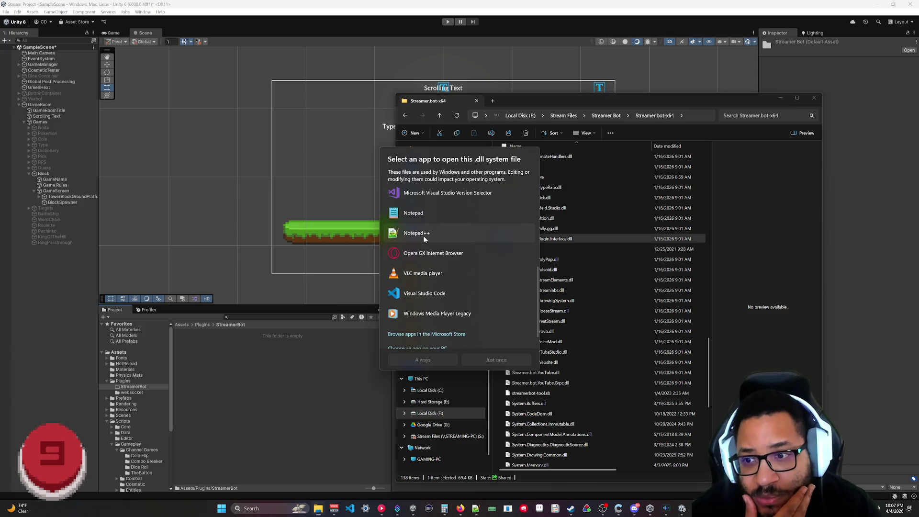
{"action": "left_click", "coordinate": [493, 360]}
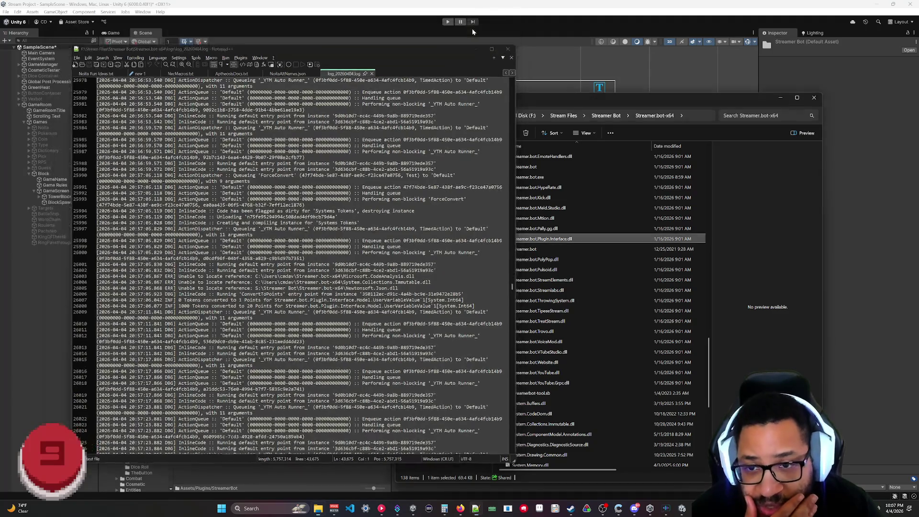
{"action": "left_click", "coordinate": [472, 27]}
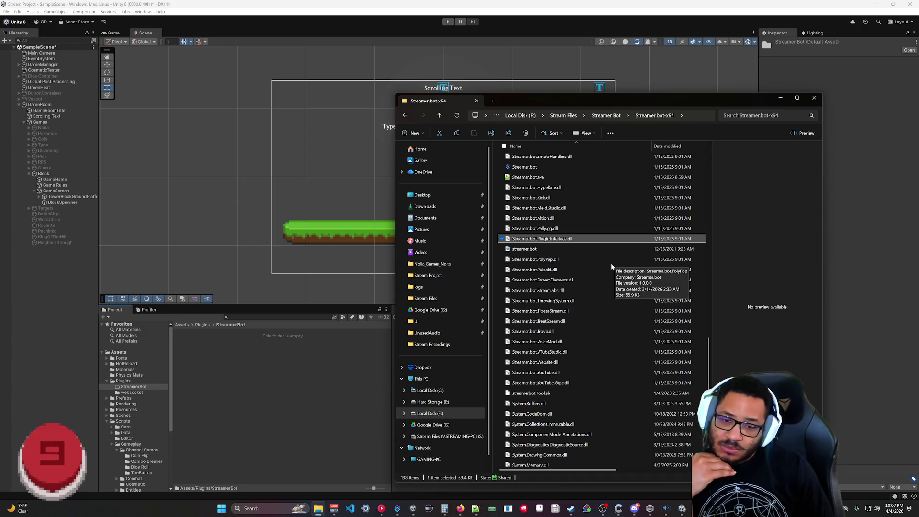
{"action": "key", "text": "alt+Tab"}
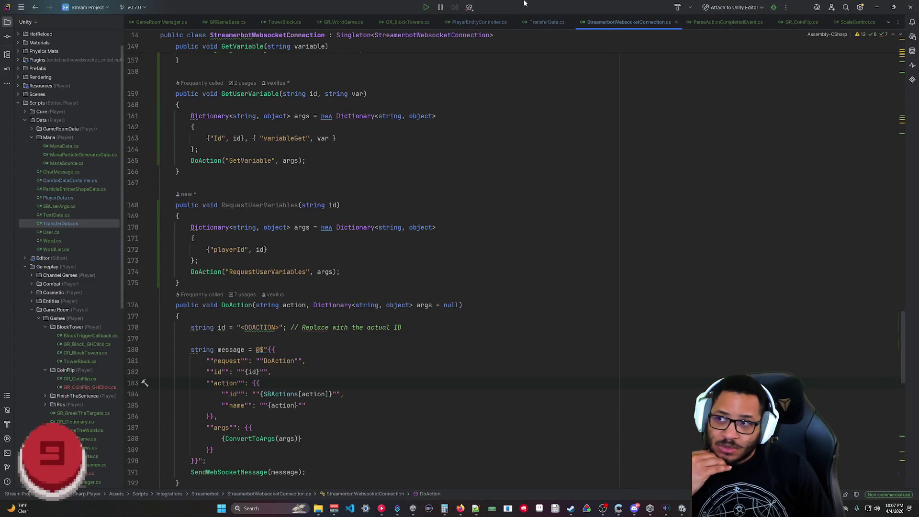
- Open StreamerBot Projects.sln from recent solutions in a new Rider window
{"action": "left_click", "coordinate": [84, 7]}
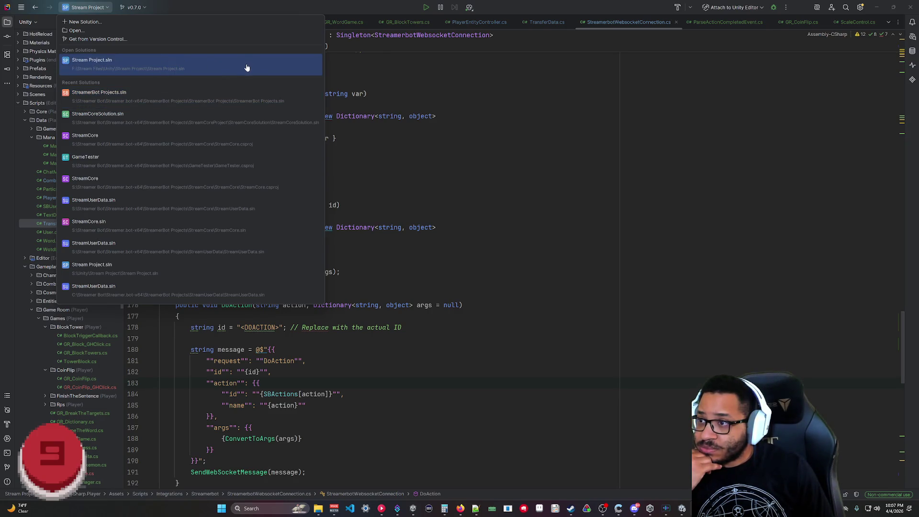
{"action": "left_click", "coordinate": [165, 97]}
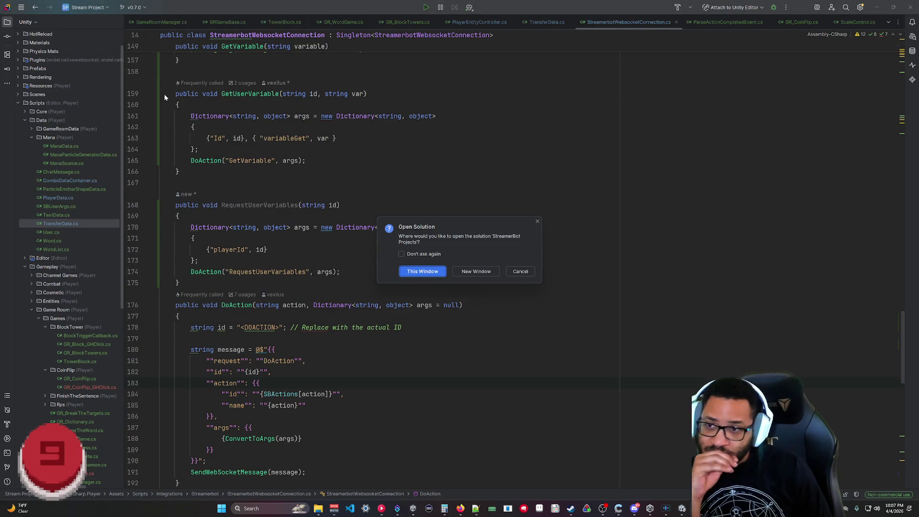
{"action": "left_click", "coordinate": [482, 272]}
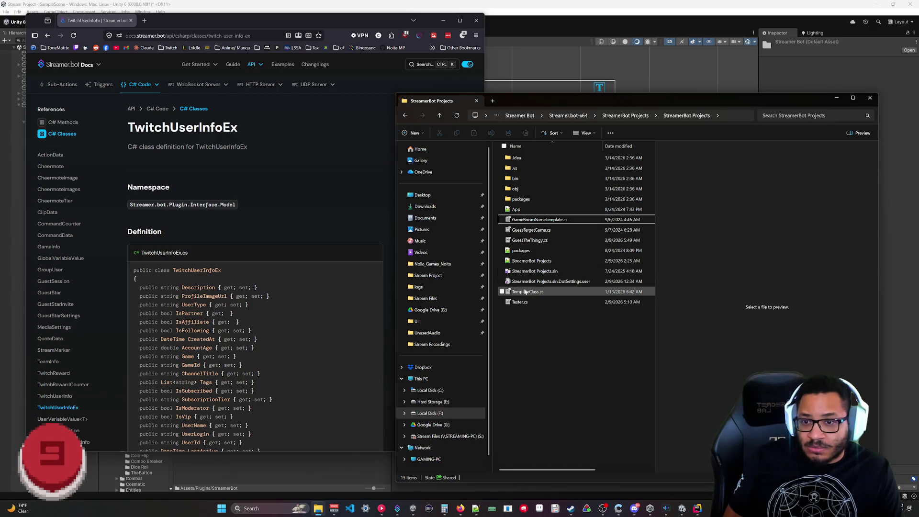
- Go from the logs folder back to Streamer.bot-x64, scan its DLLs, and switch between Unity and Explorer
{"action": "left_click", "coordinate": [411, 285]}
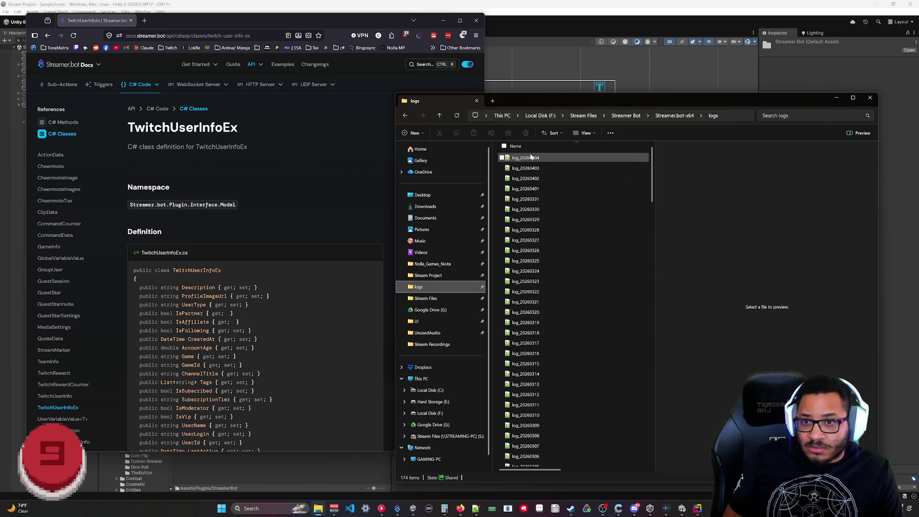
{"action": "left_click", "coordinate": [674, 116]}
{"action": "scroll", "coordinate": [587, 273], "scroll_direction": "down", "scroll_amount": 5}
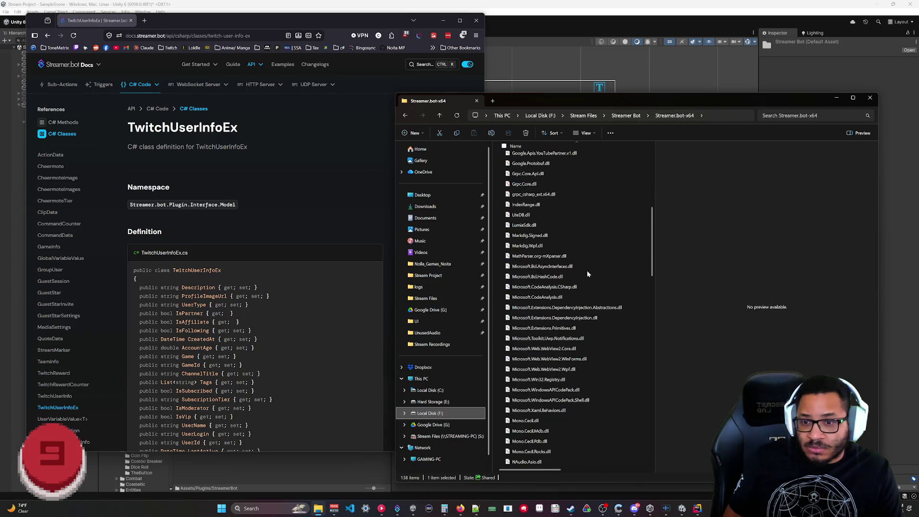
{"action": "scroll", "coordinate": [594, 282], "scroll_direction": "down", "scroll_amount": 15}
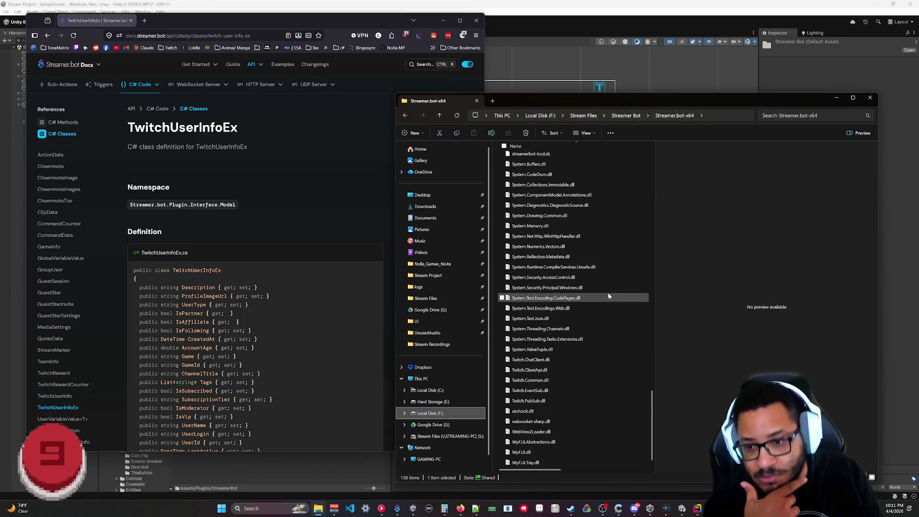
{"action": "scroll", "coordinate": [602, 293], "scroll_direction": "up", "scroll_amount": 3}
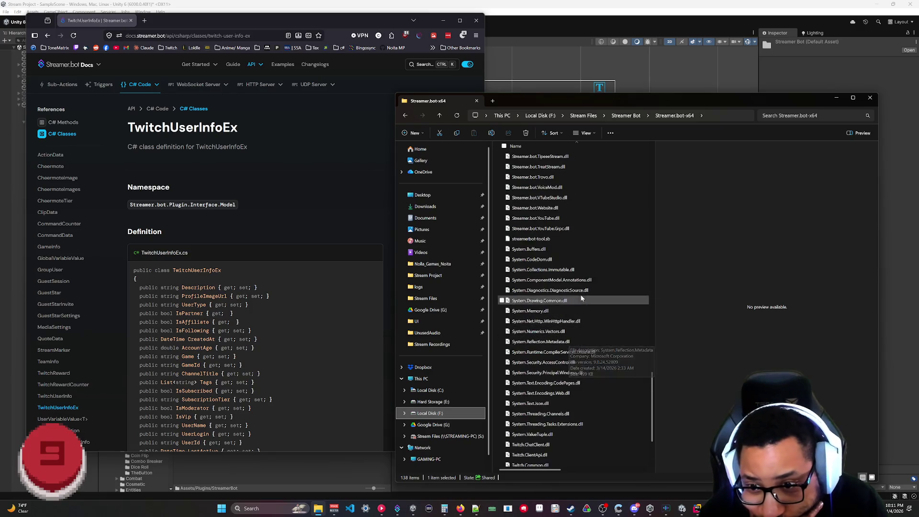
{"action": "scroll", "coordinate": [580, 293], "scroll_direction": "up", "scroll_amount": 10}
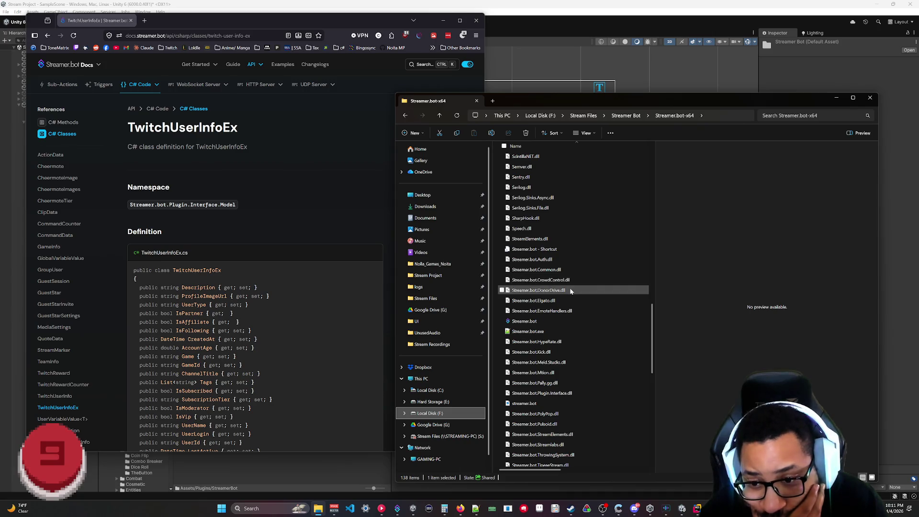
{"action": "scroll", "coordinate": [570, 291], "scroll_direction": "down", "scroll_amount": 10}
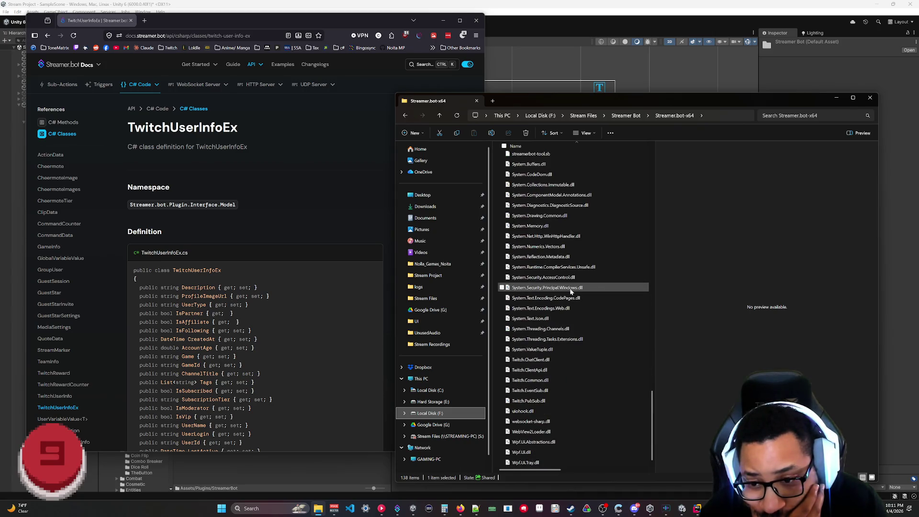
{"action": "scroll", "coordinate": [570, 291], "scroll_direction": "up", "scroll_amount": 7}
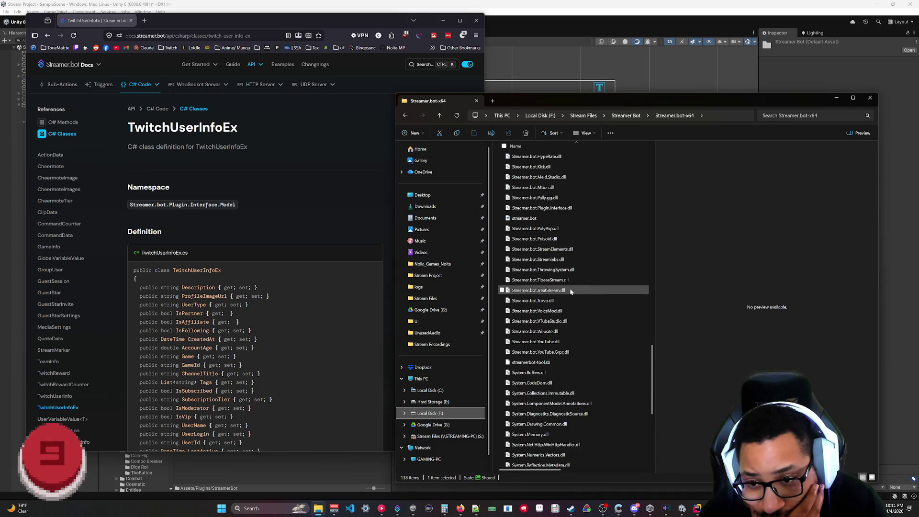
{"action": "left_click", "coordinate": [330, 471]}
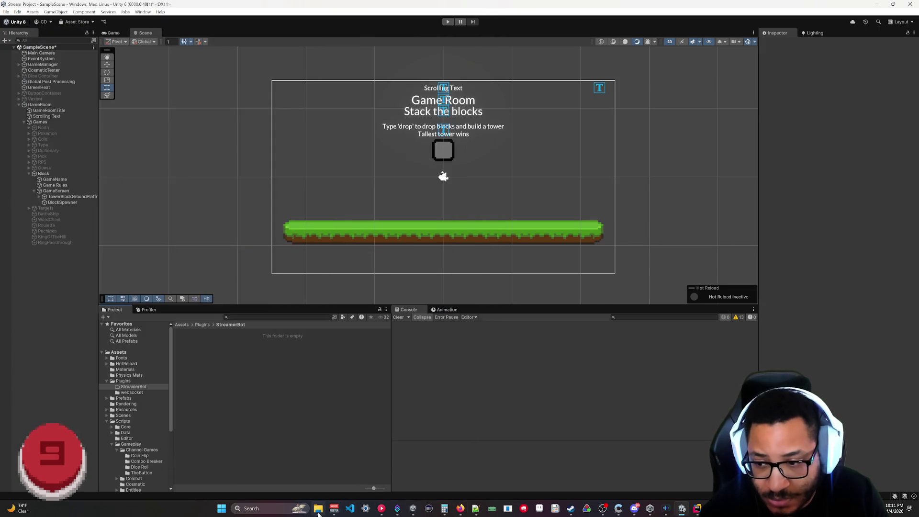
{"action": "left_click", "coordinate": [319, 508]}
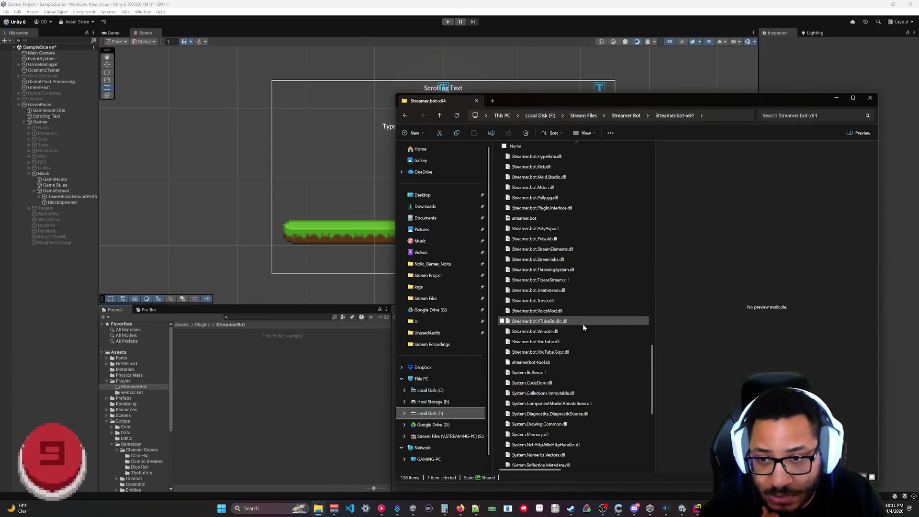
- Browse the Streamer.bot-x64 DLLs and drag Streamer.bot.Plugin.Interface.dll into Unity's StreamerBot folder
{"action": "scroll", "coordinate": [586, 302], "scroll_direction": "up", "scroll_amount": 15}
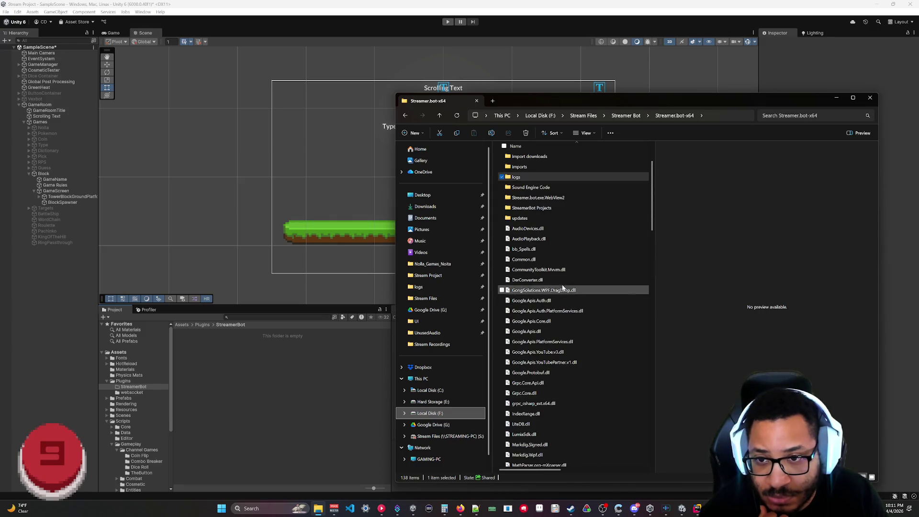
{"action": "scroll", "coordinate": [556, 217], "scroll_direction": "down", "scroll_amount": 14}
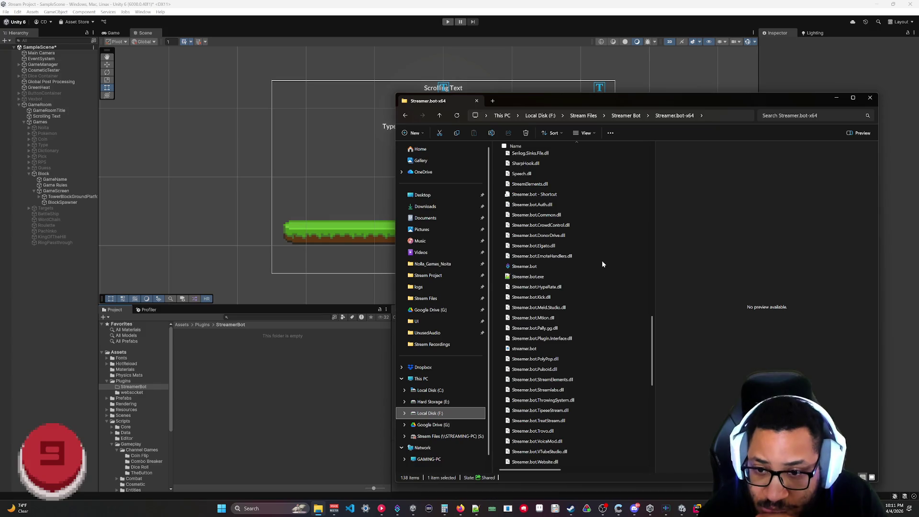
{"action": "scroll", "coordinate": [588, 287], "scroll_direction": "down", "scroll_amount": 4}
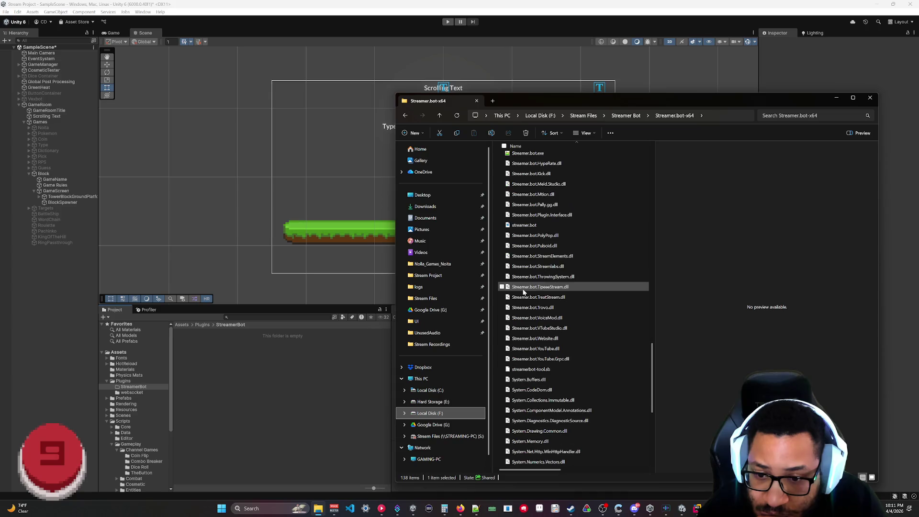
{"action": "scroll", "coordinate": [550, 289], "scroll_direction": "down", "scroll_amount": 7}
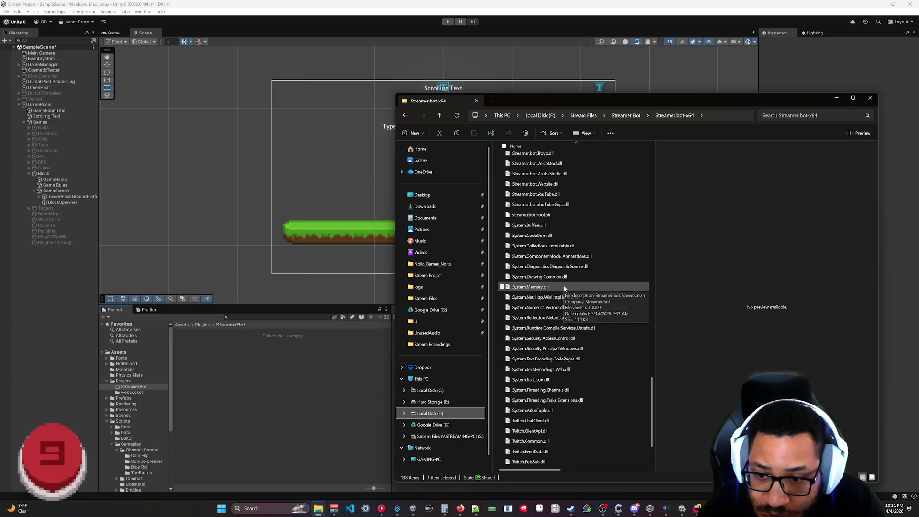
{"action": "scroll", "coordinate": [564, 288], "scroll_direction": "down", "scroll_amount": 4}
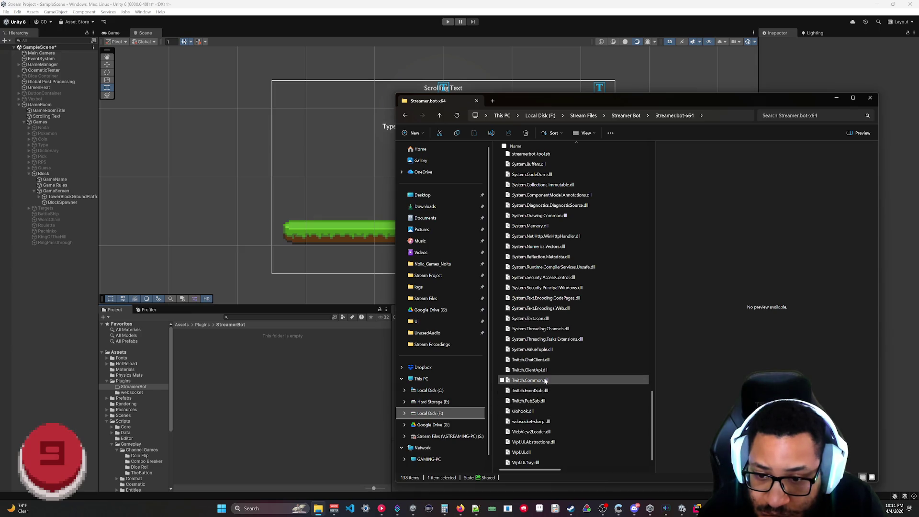
{"action": "mouse_move", "coordinate": [558, 393]}
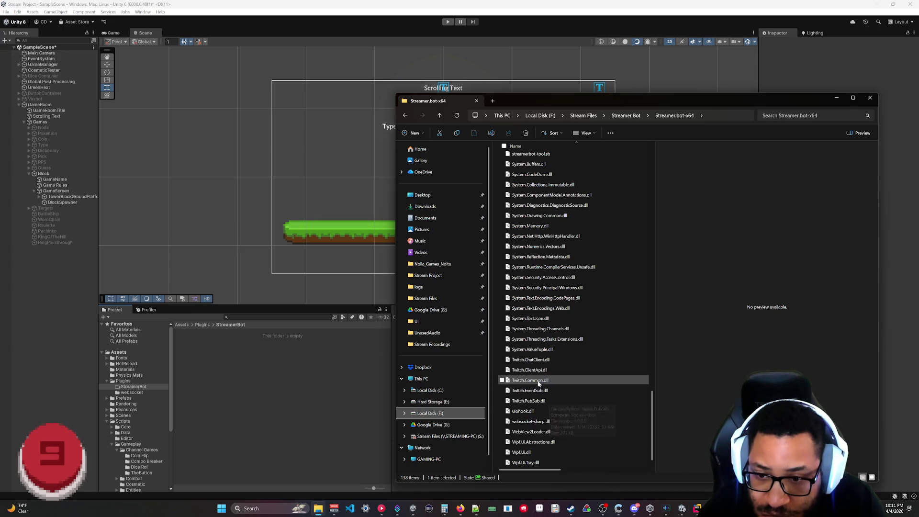
{"action": "scroll", "coordinate": [534, 350], "scroll_direction": "up", "scroll_amount": 7}
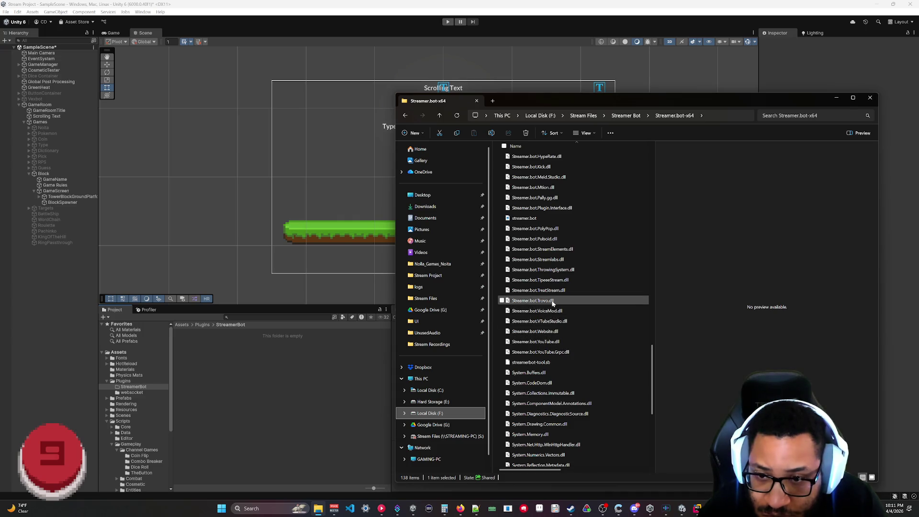
{"action": "scroll", "coordinate": [553, 290], "scroll_direction": "up", "scroll_amount": 1}
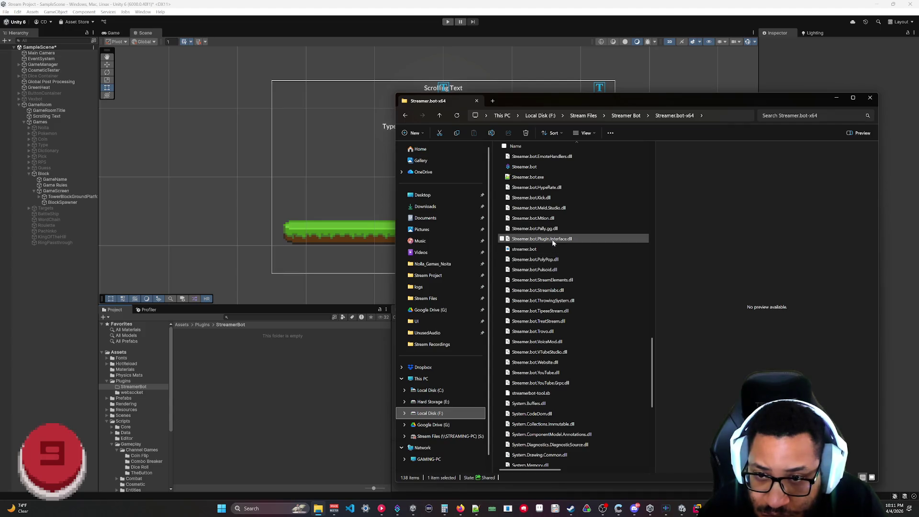
{"action": "mouse_move", "coordinate": [529, 244]}
{"action": "left_mouse_down"}
{"action": "mouse_move", "coordinate": [492, 286]}
{"action": "mouse_move", "coordinate": [308, 360]}
{"action": "mouse_move", "coordinate": [274, 345]}
{"action": "left_mouse_up"}
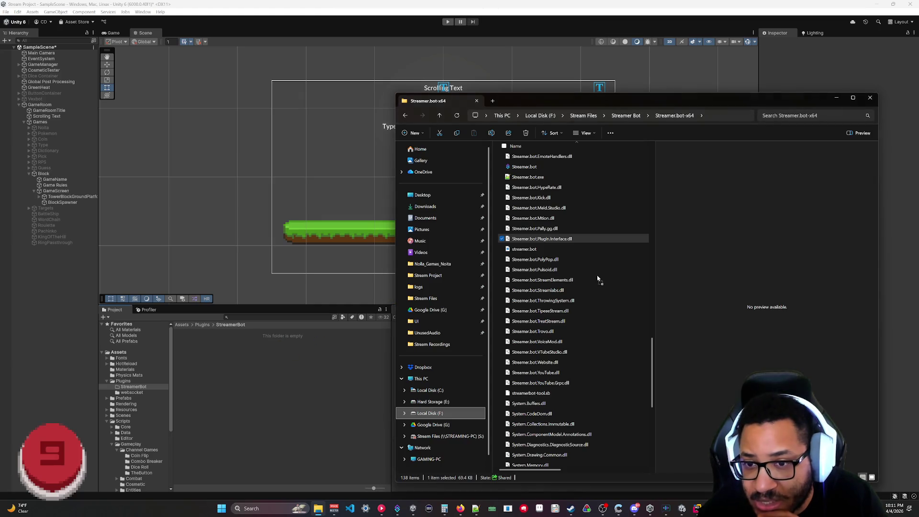
- Scroll up through the Streamer.bot-x64 file list after the copy
{"action": "scroll", "coordinate": [579, 274], "scroll_direction": "up", "scroll_amount": 2}
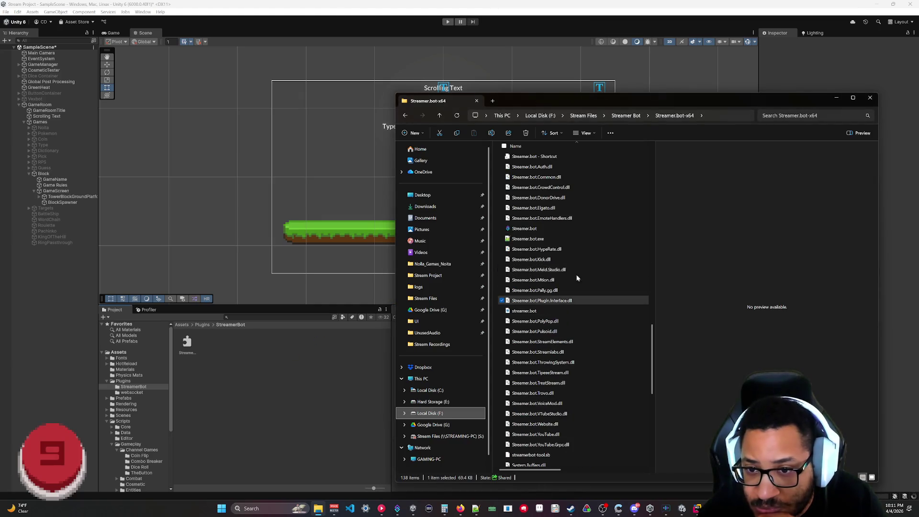
{"action": "scroll", "coordinate": [542, 267], "scroll_direction": "up", "scroll_amount": 2}
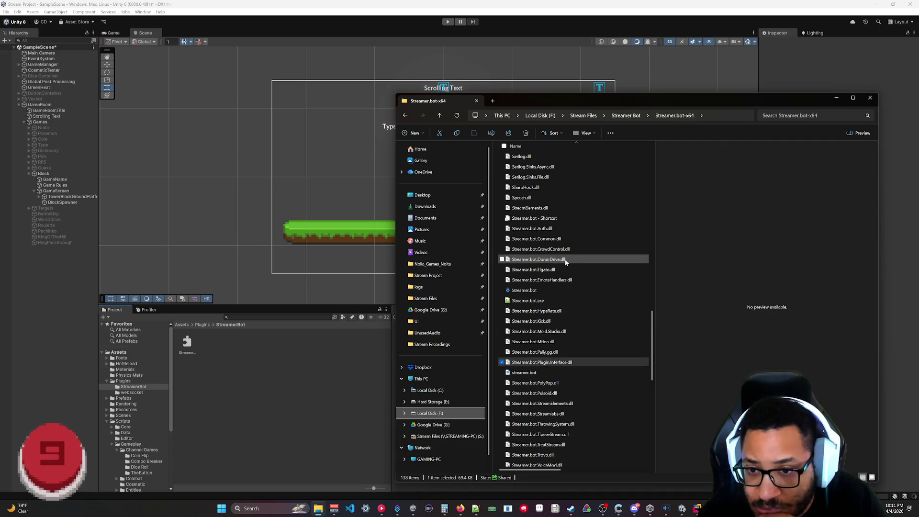
{"action": "scroll", "coordinate": [556, 259], "scroll_direction": "up", "scroll_amount": 5}
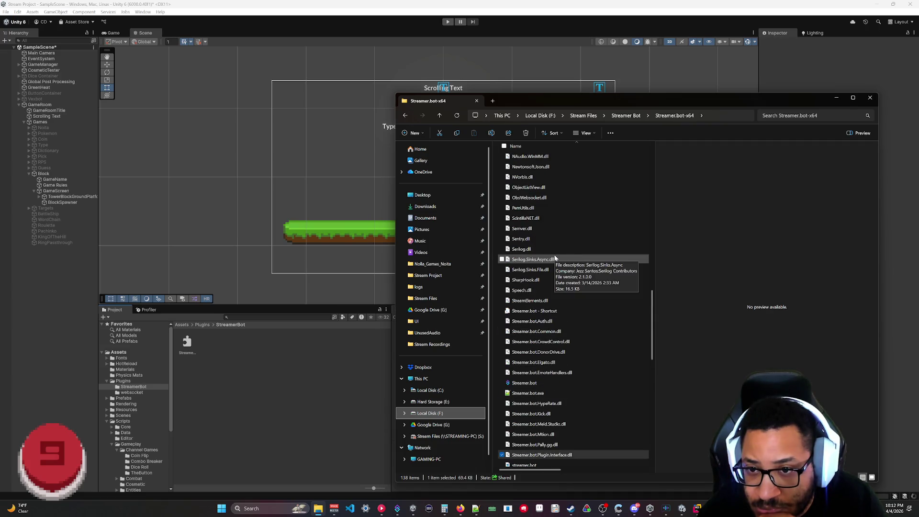
{"action": "scroll", "coordinate": [560, 259], "scroll_direction": "up", "scroll_amount": 4}
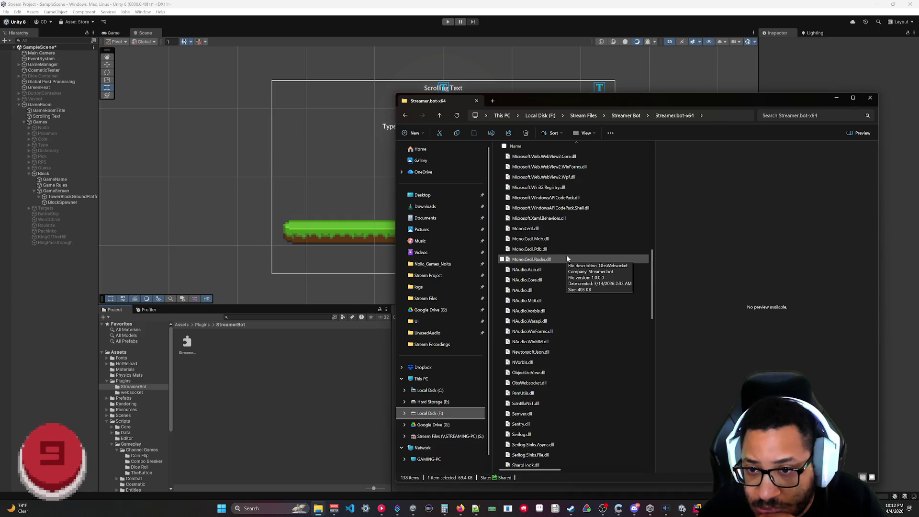
{"action": "scroll", "coordinate": [567, 271], "scroll_direction": "up", "scroll_amount": 6}
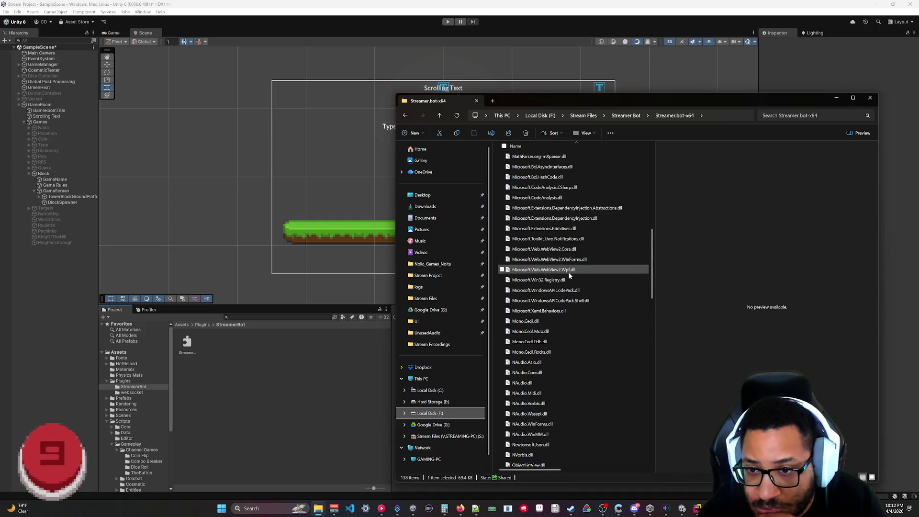
{"action": "scroll", "coordinate": [569, 276], "scroll_direction": "up", "scroll_amount": 9}
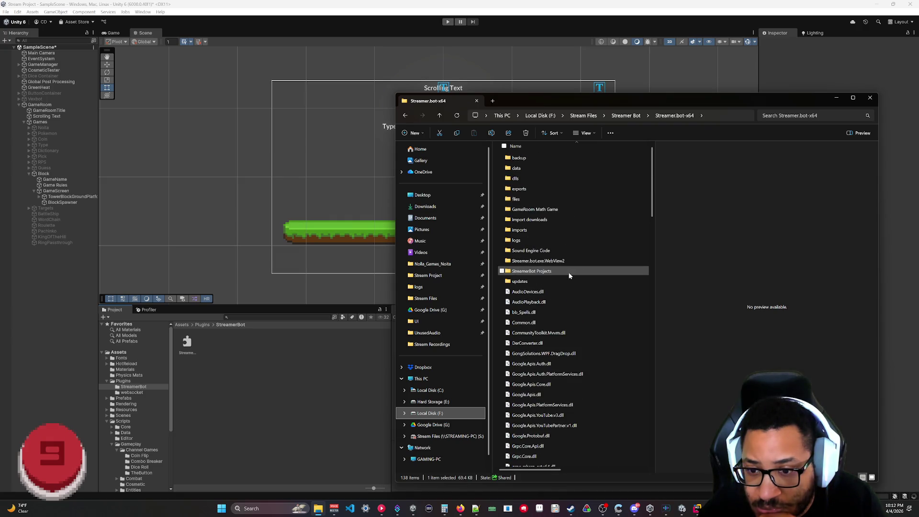
{"action": "scroll", "coordinate": [569, 275], "scroll_direction": "down", "scroll_amount": 15}
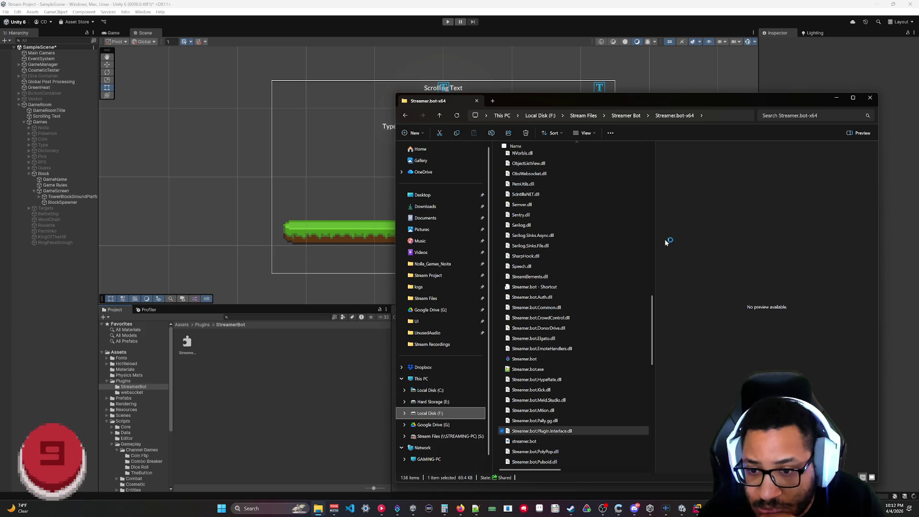
- Search the folder for 'model', then return to the Streamer.bot-x64 listing
{"action": "key", "text": "ctrl+f"}
{"action": "type", "text": "model"}
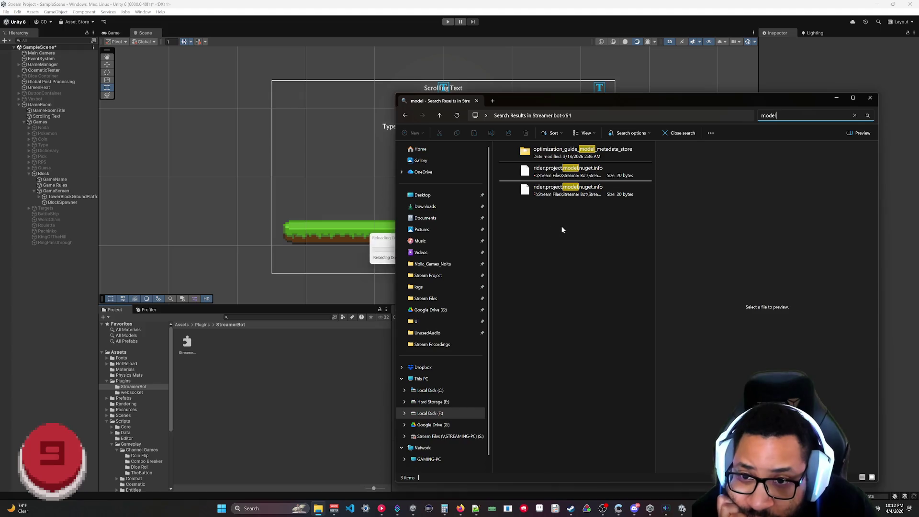
{"action": "left_click", "coordinate": [438, 115]}
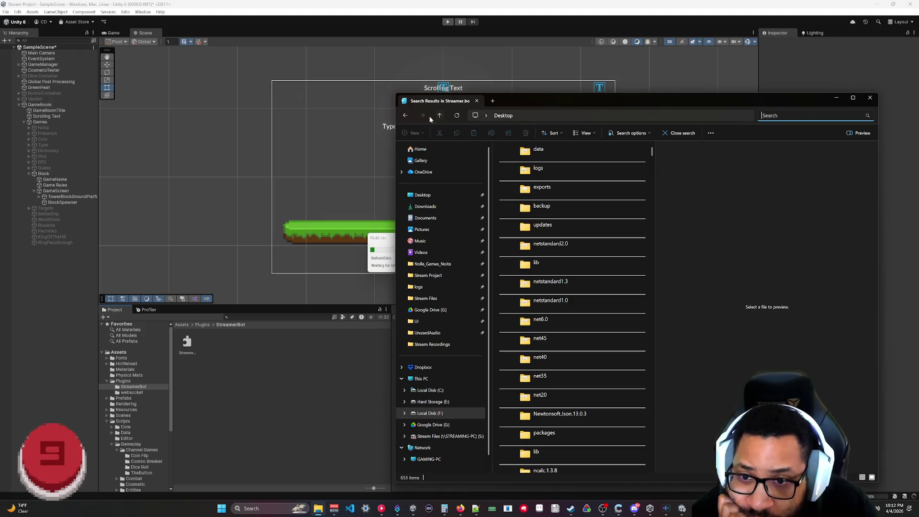
{"action": "left_click", "coordinate": [405, 116]}
{"action": "left_click", "coordinate": [406, 117]}
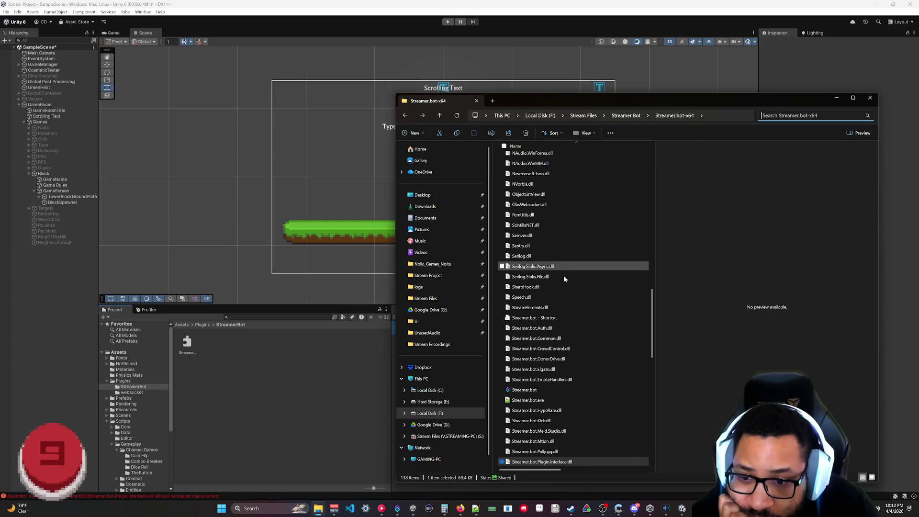
{"action": "scroll", "coordinate": [565, 278], "scroll_direction": "down", "scroll_amount": 4}
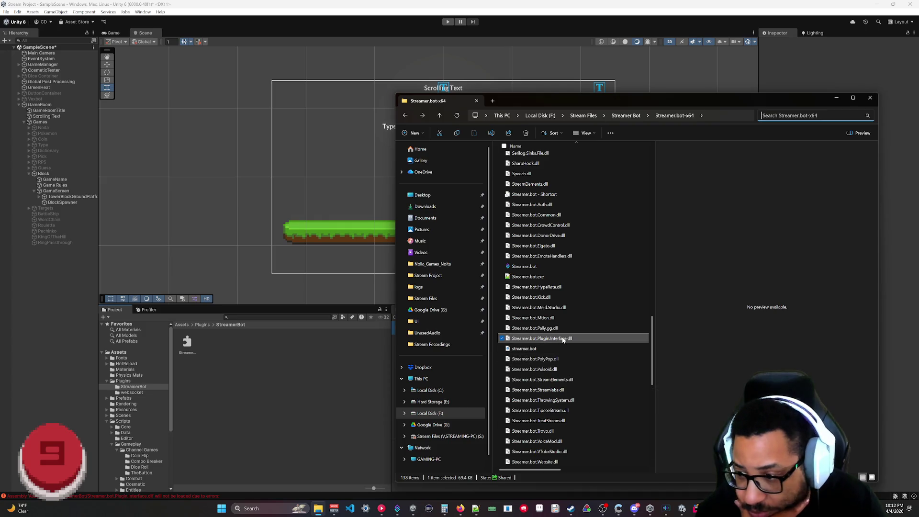
- Bring Unity forward to read the Console error about the missing Streamer.bot.Common reference
{"action": "left_click", "coordinate": [254, 391]}
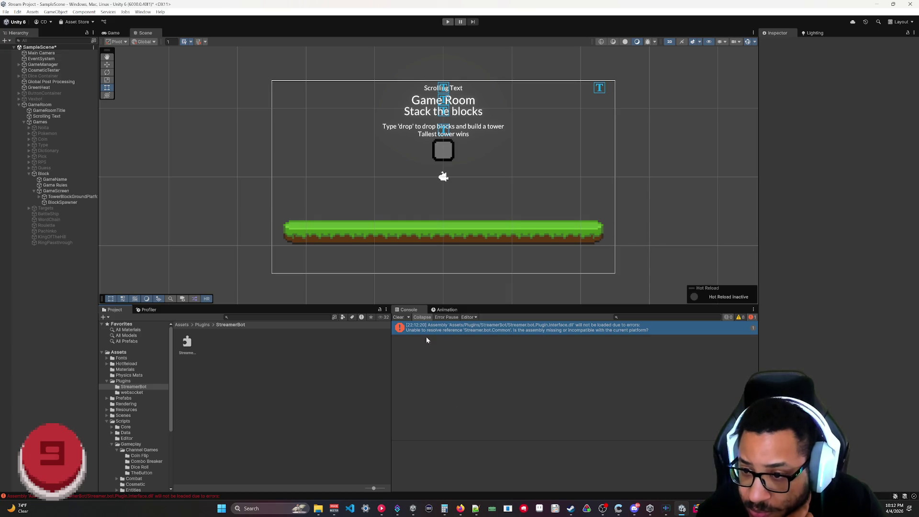
- Copy Streamer.bot.Common.dll from Streamer.bot-x64 into Unity's Assets/Plugins/StreamerBot folder
{"action": "mouse_move", "coordinate": [318, 508]}
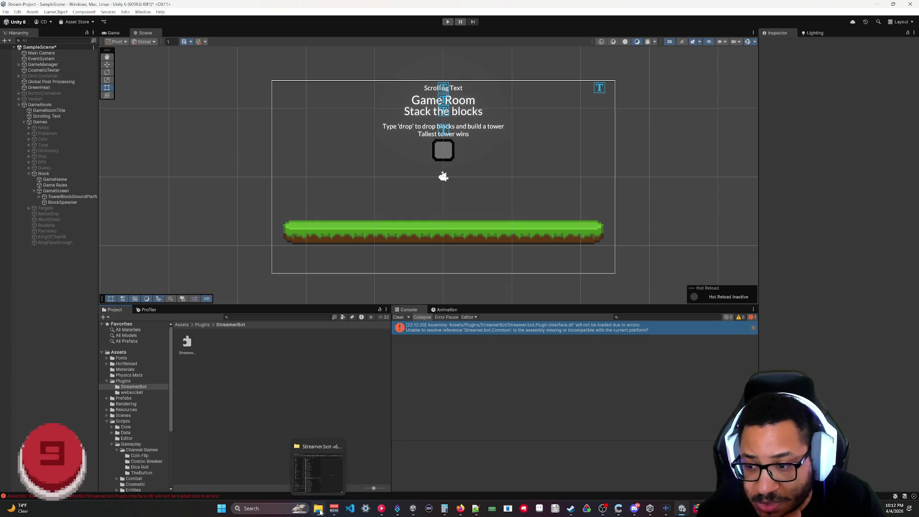
{"action": "left_click", "coordinate": [326, 475]}
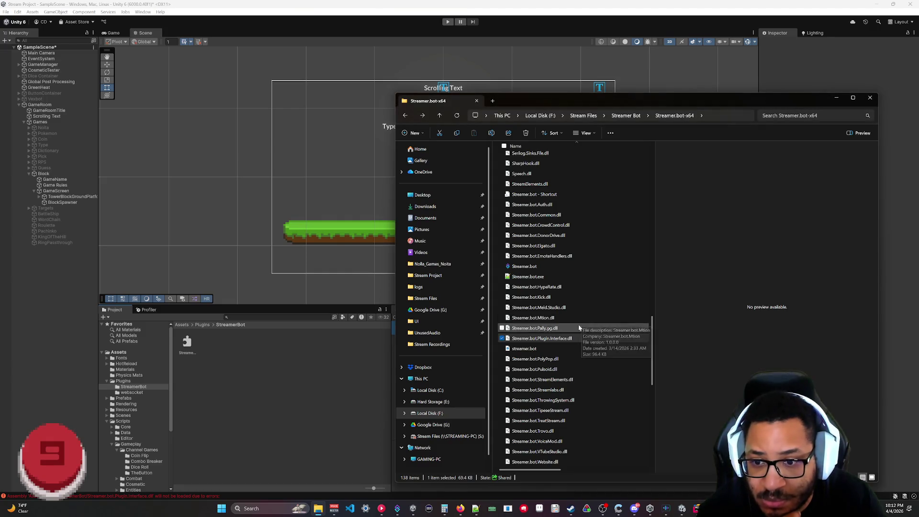
{"action": "mouse_move", "coordinate": [555, 212]}
{"action": "left_mouse_down"}
{"action": "mouse_move", "coordinate": [540, 246]}
{"action": "mouse_move", "coordinate": [584, 220]}
{"action": "mouse_move", "coordinate": [412, 292]}
{"action": "mouse_move", "coordinate": [276, 368]}
{"action": "left_mouse_up"}
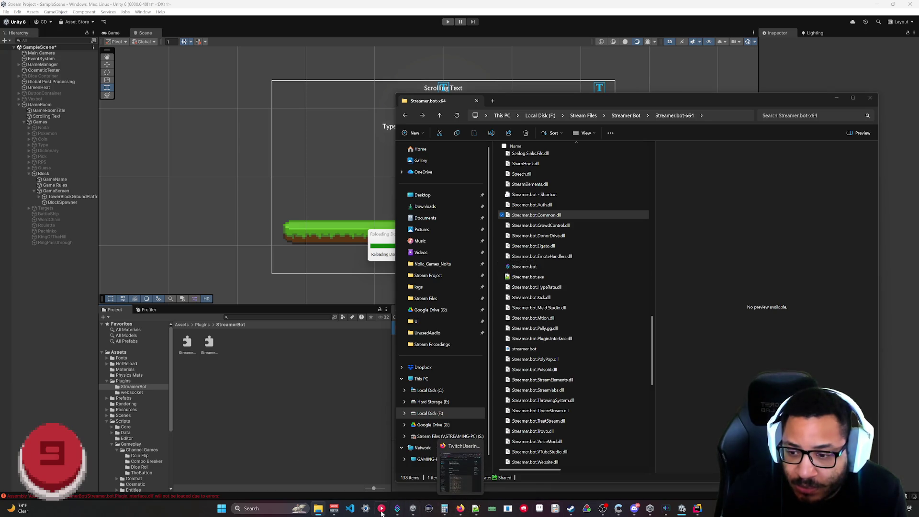
{"action": "mouse_move", "coordinate": [420, 510]}
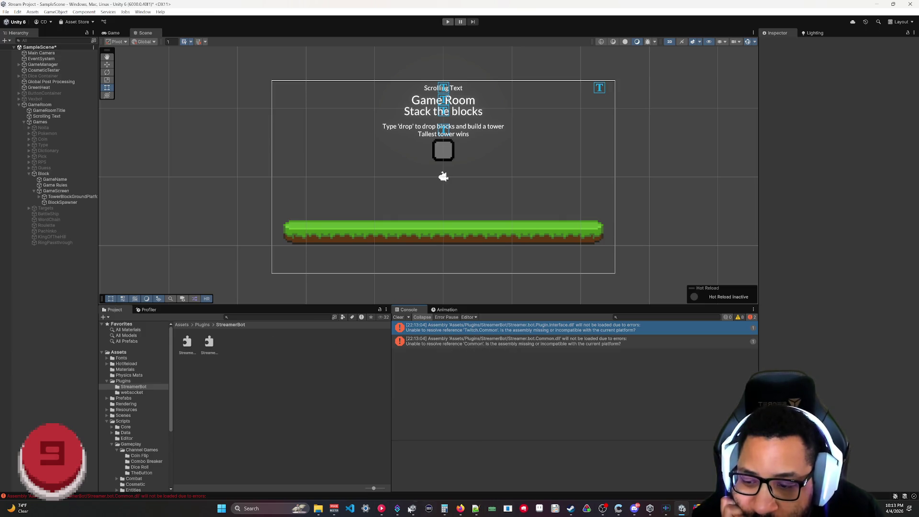
- Drag Twitch.Common.dll into Unity's StreamerBot folder and review the Streamer.bot.Common load error
{"action": "left_click", "coordinate": [317, 508]}
{"action": "scroll", "coordinate": [590, 349], "scroll_direction": "down", "scroll_amount": 5}
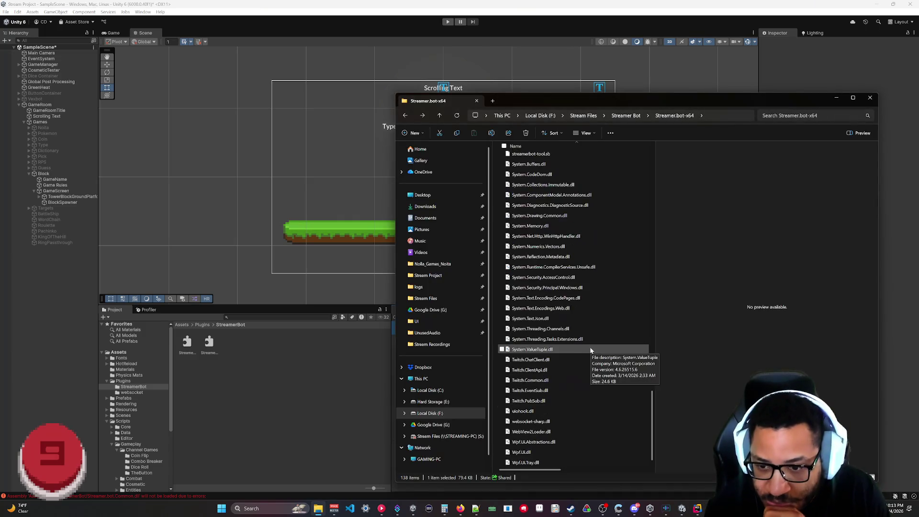
{"action": "left_click", "coordinate": [533, 381]}
{"action": "mouse_move", "coordinate": [534, 382]}
{"action": "left_mouse_down"}
{"action": "mouse_move", "coordinate": [445, 358]}
{"action": "mouse_move", "coordinate": [287, 376]}
{"action": "left_mouse_up"}
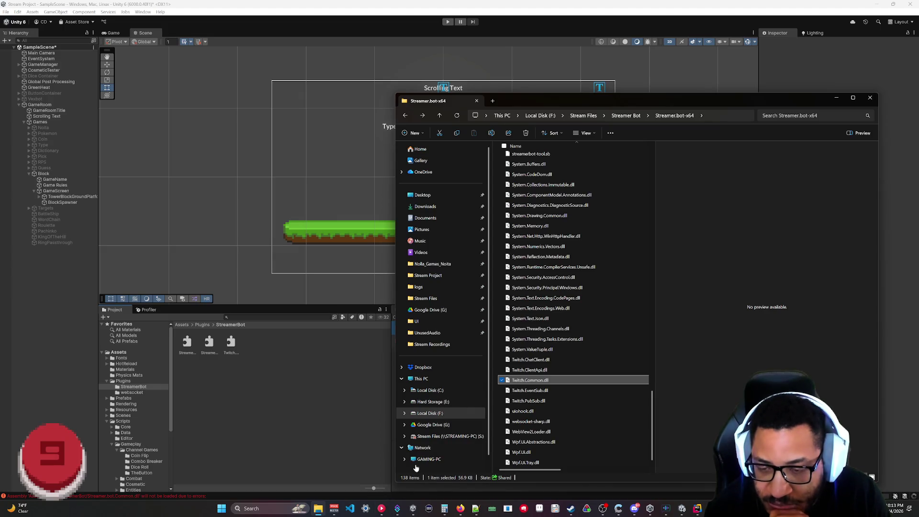
{"action": "left_click", "coordinate": [332, 390]}
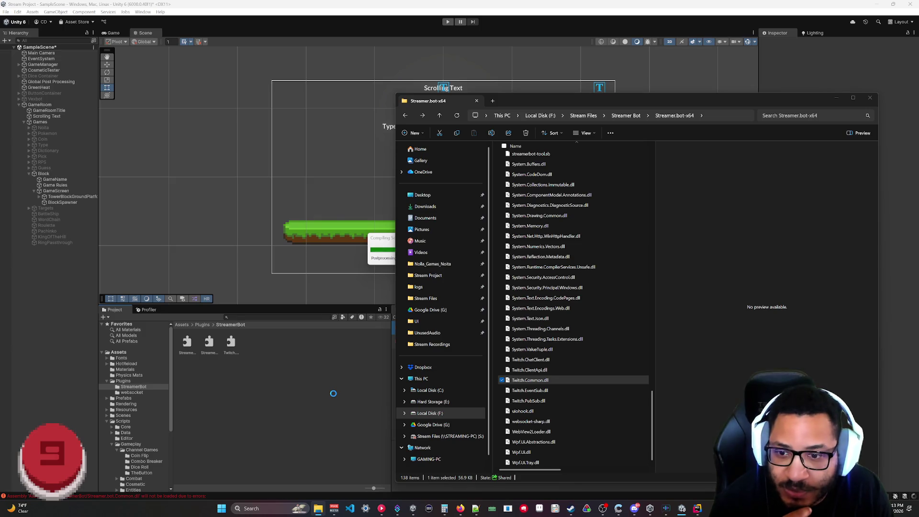
{"action": "scroll", "coordinate": [577, 324], "scroll_direction": "up", "scroll_amount": 3}
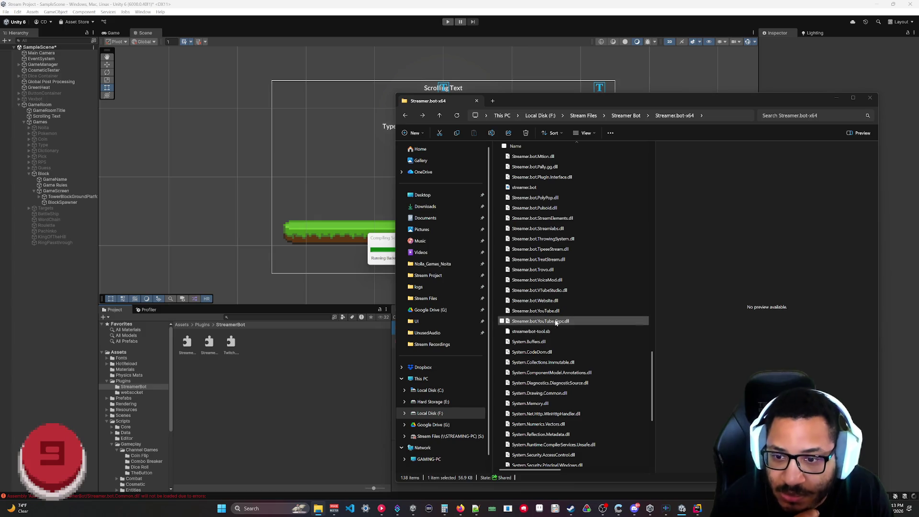
{"action": "scroll", "coordinate": [555, 324], "scroll_direction": "up", "scroll_amount": 2}
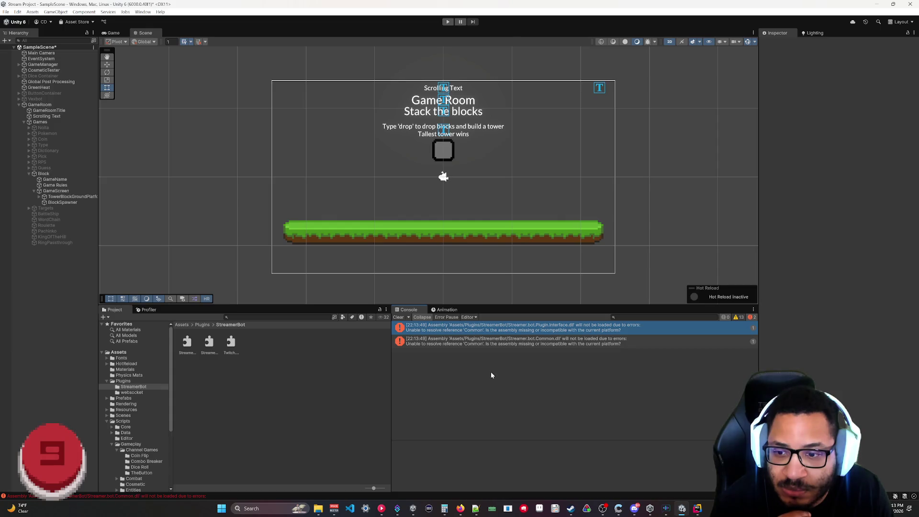
{"action": "left_click", "coordinate": [453, 344]}
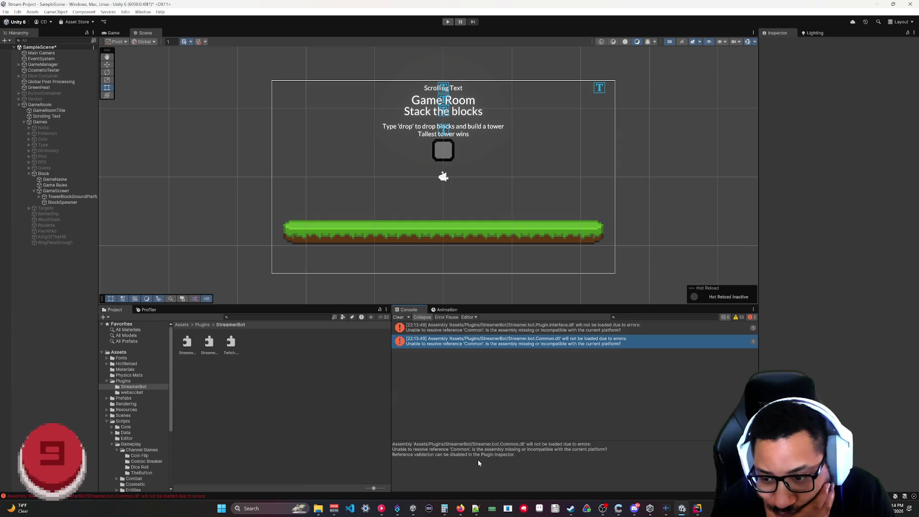
- Copy Common.dll into Unity's StreamerBot folder and inspect its plugin import settings
{"action": "left_click", "coordinate": [398, 471]}
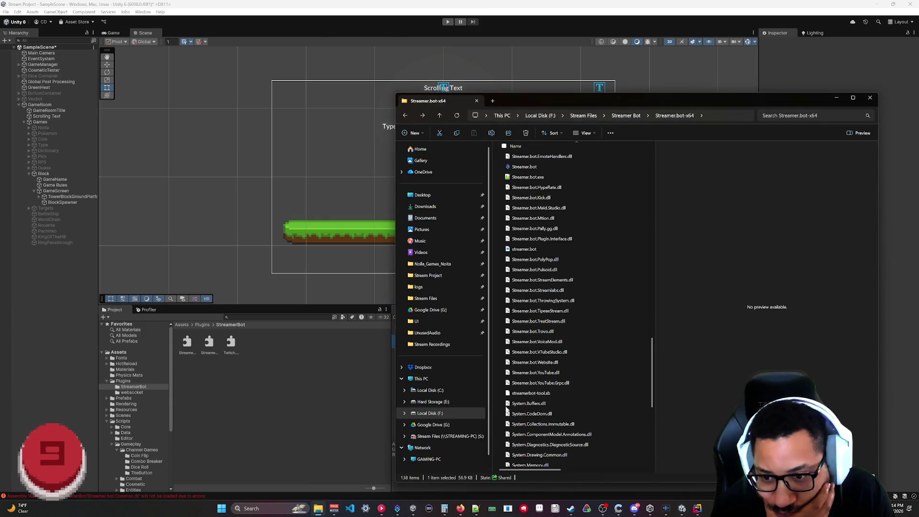
{"action": "scroll", "coordinate": [602, 351], "scroll_direction": "up", "scroll_amount": 15}
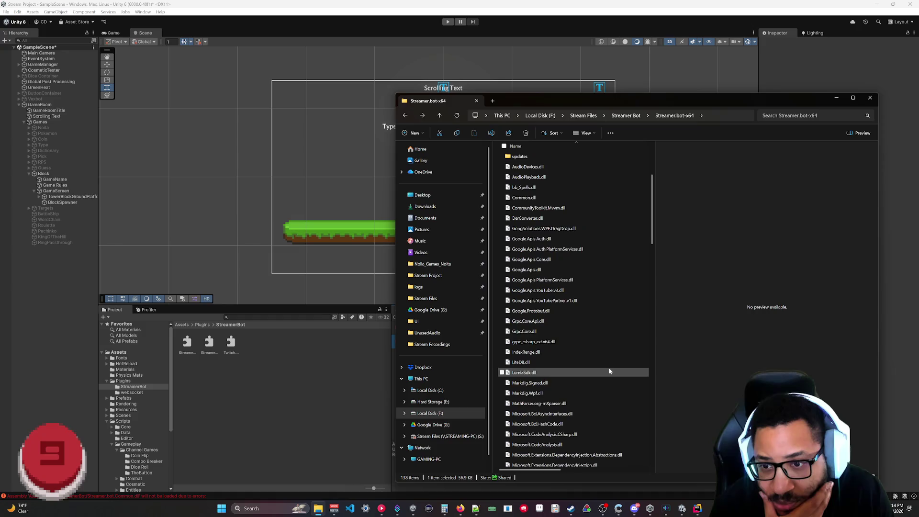
{"action": "scroll", "coordinate": [536, 202], "scroll_direction": "up", "scroll_amount": 8}
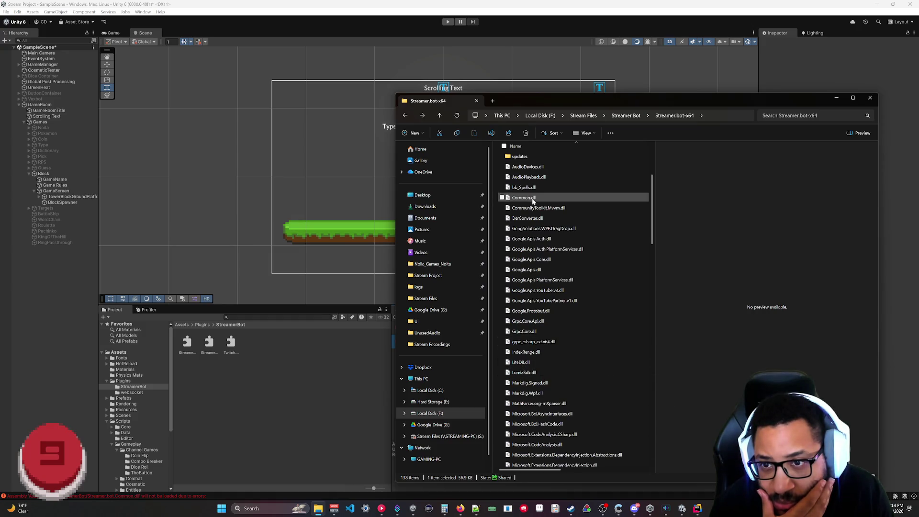
{"action": "left_click_drag", "start_coordinate": [533, 201], "coordinate": [362, 239]}
{"action": "left_click_drag", "start_coordinate": [256, 375], "coordinate": [265, 343]}
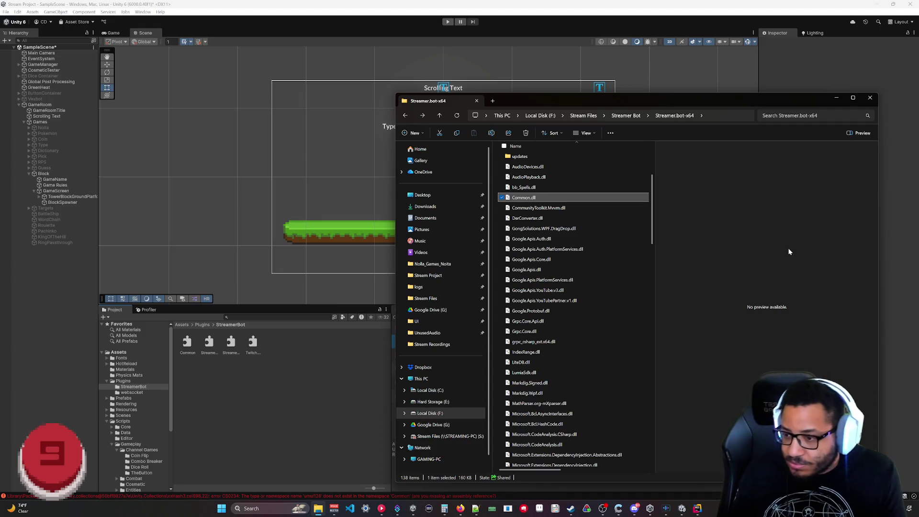
{"action": "left_click", "coordinate": [360, 349]}
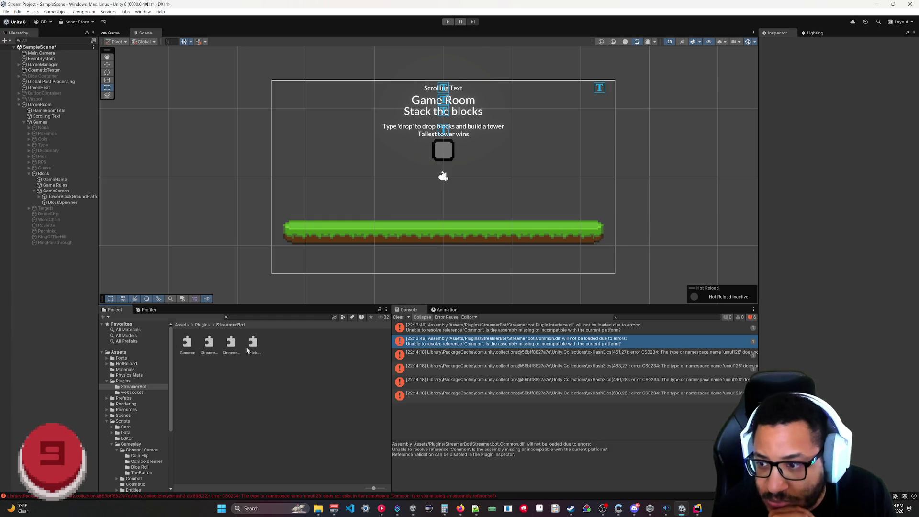
{"action": "left_click", "coordinate": [187, 343]}
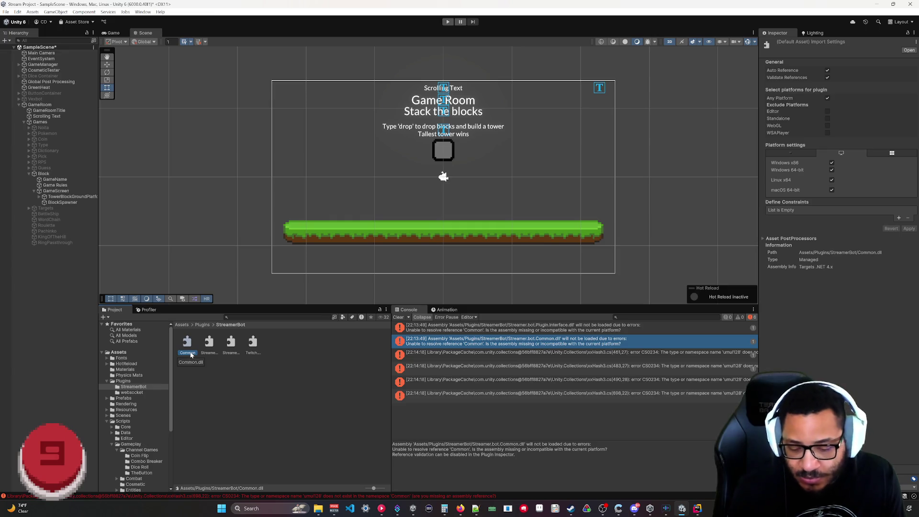
- Delete Common.dll, then the three remaining DLLs, from Unity's StreamerBot folder
{"action": "key", "text": "Delete"}
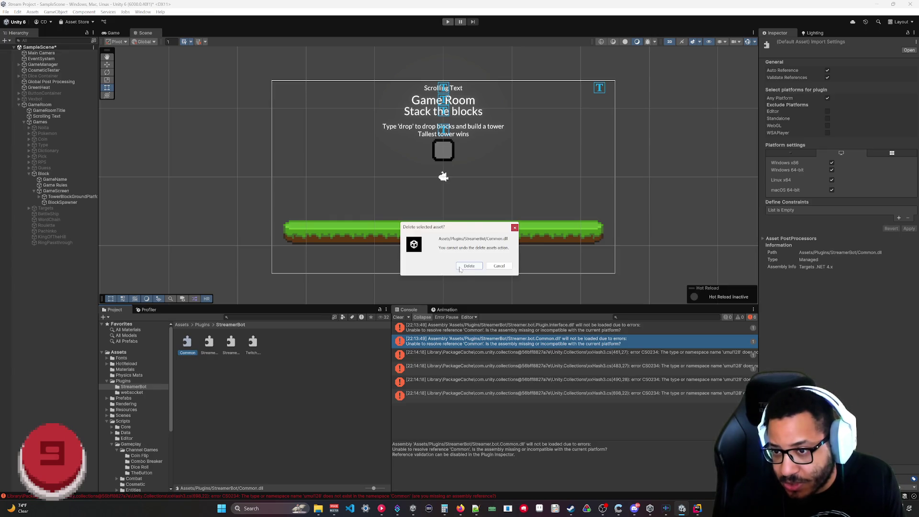
{"action": "left_click", "coordinate": [459, 268]}
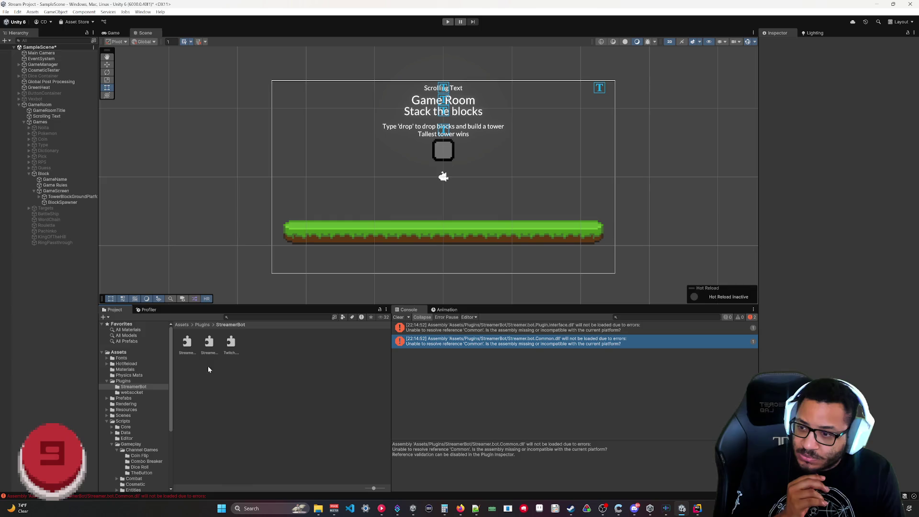
{"action": "left_click", "coordinate": [190, 342]}
{"action": "left_click", "coordinate": [230, 345], "text": "shift"}
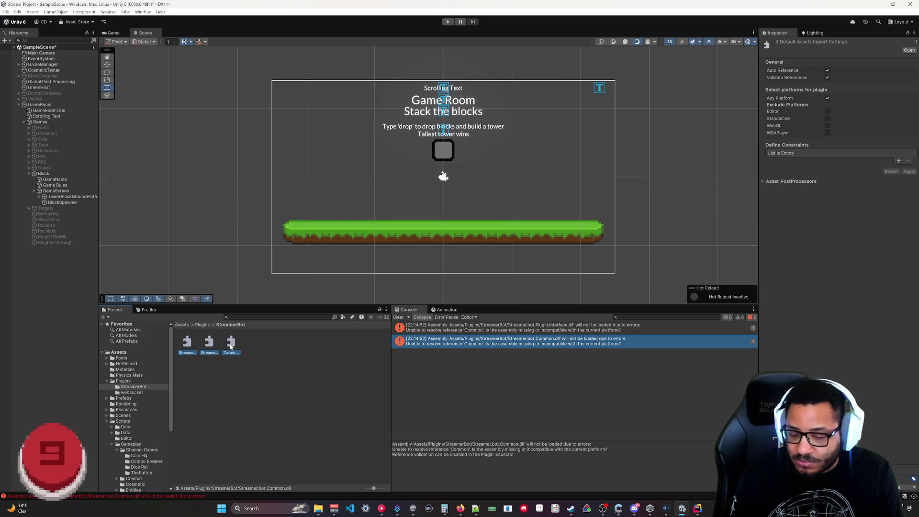
{"action": "key", "text": "Delete"}
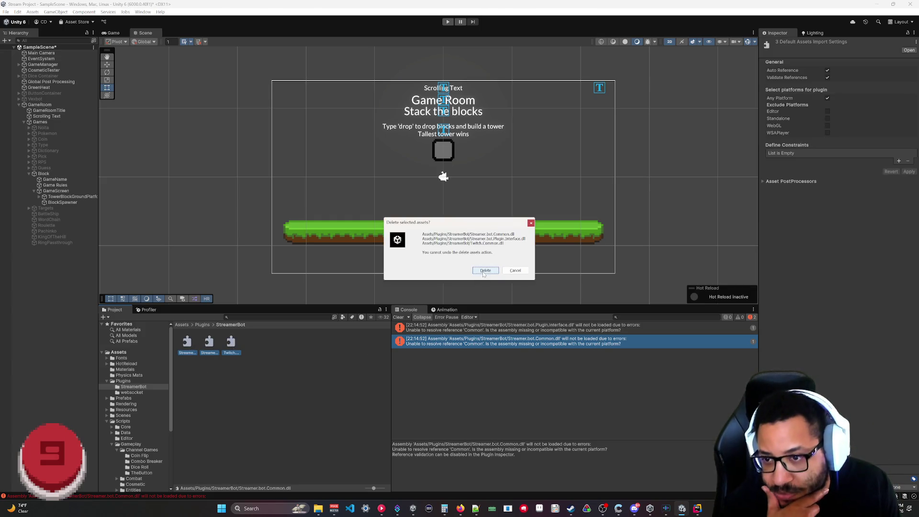
{"action": "left_click", "coordinate": [484, 271]}
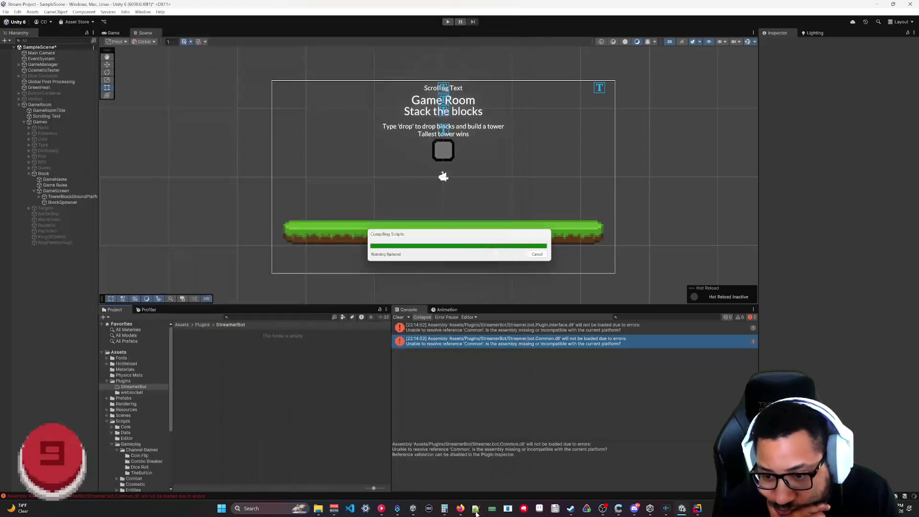
- Browse into StreamerBot Projects > Conditions and preview ConditionBase.cs
{"action": "left_click", "coordinate": [318, 508]}
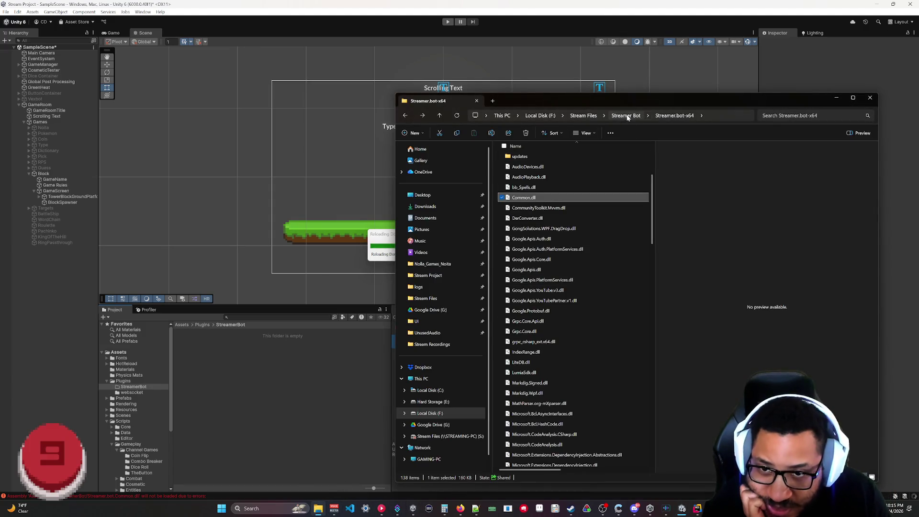
{"action": "left_click", "coordinate": [626, 115]}
{"action": "double_click", "coordinate": [522, 157]}
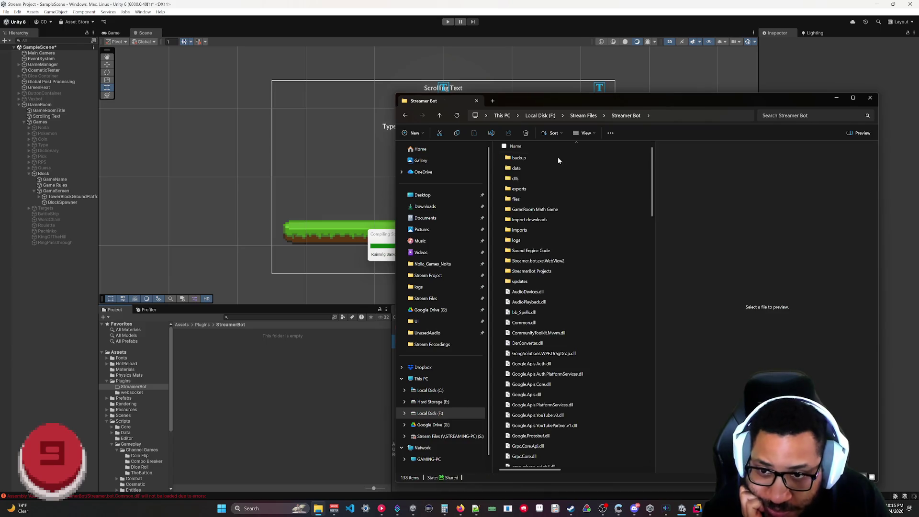
{"action": "double_click", "coordinate": [546, 270]}
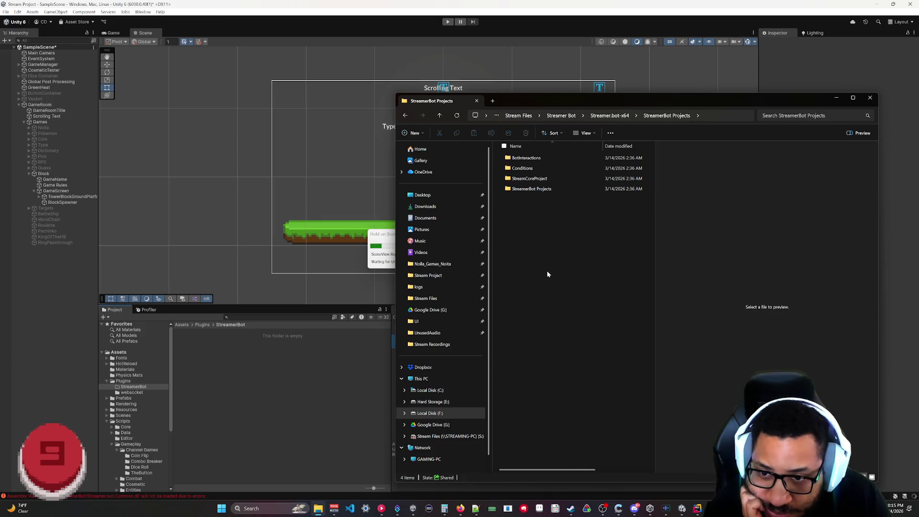
{"action": "double_click", "coordinate": [521, 168]}
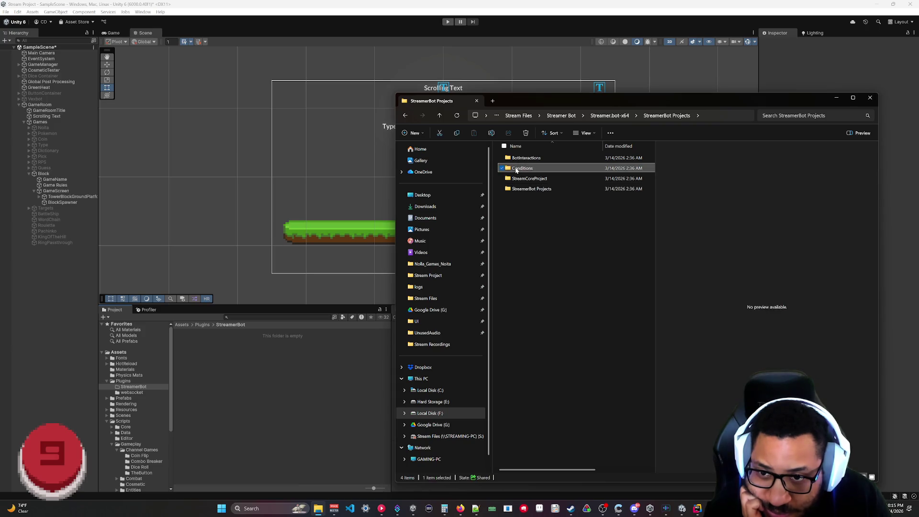
{"action": "left_click", "coordinate": [530, 200]}
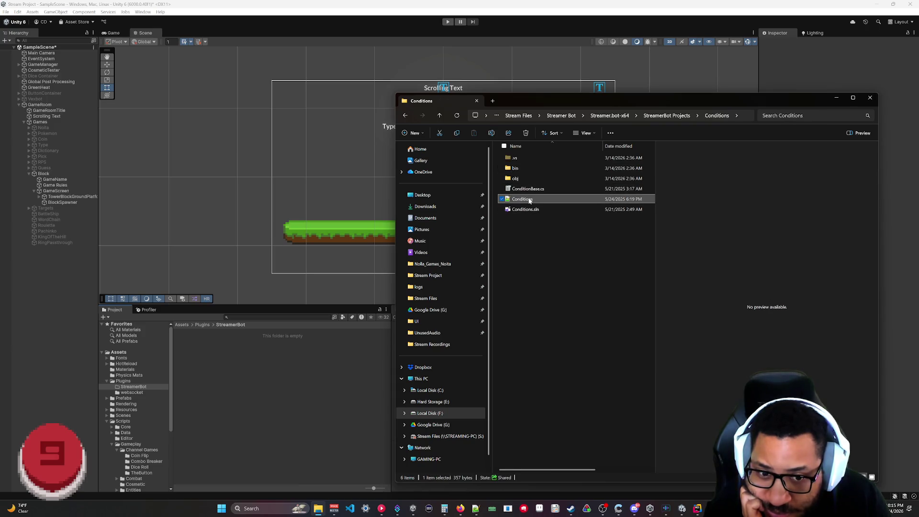
{"action": "left_click", "coordinate": [535, 190]}
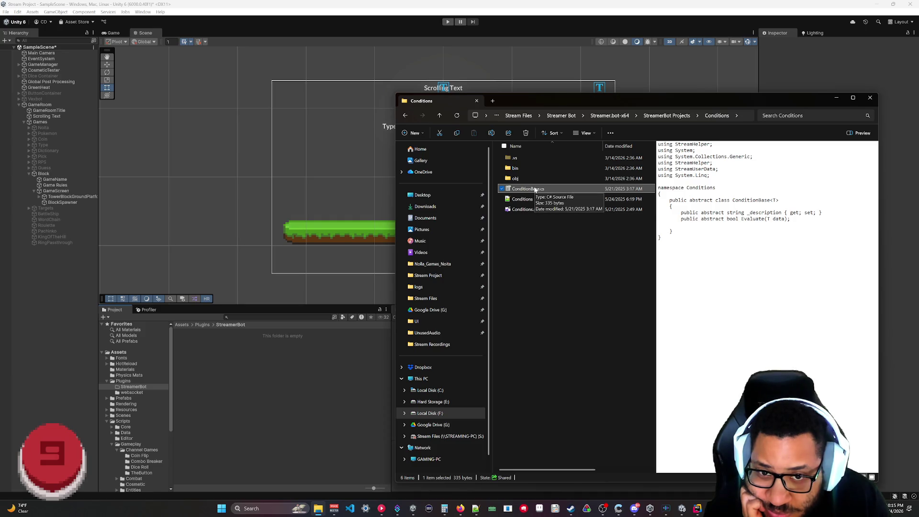
- Look inside StreamCoreProject > StreamCore at its solution file, then return to StreamerBot Projects
{"action": "left_click", "coordinate": [666, 116]}
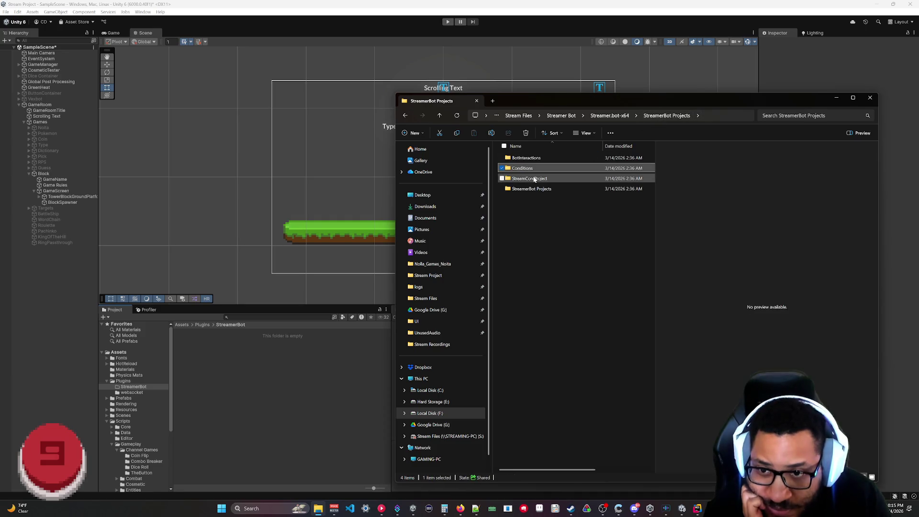
{"action": "double_click", "coordinate": [529, 178]}
{"action": "double_click", "coordinate": [524, 169]}
{"action": "left_click", "coordinate": [529, 335]}
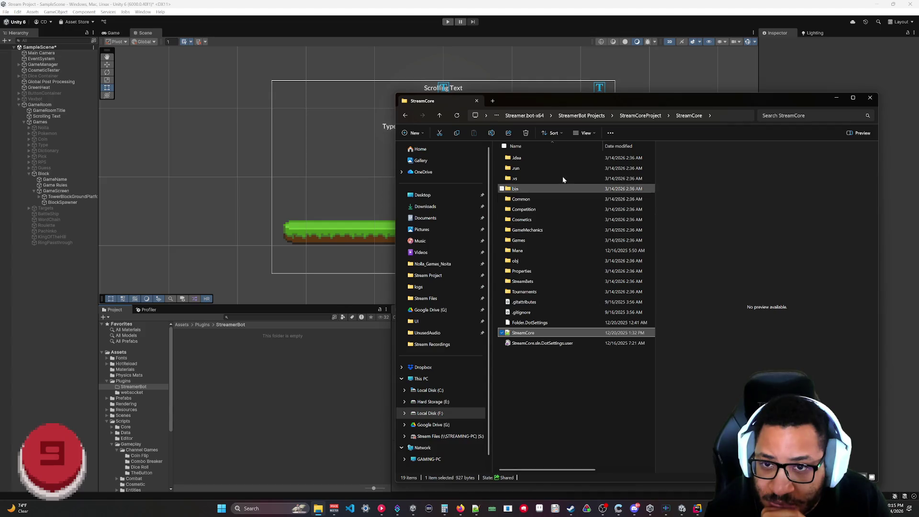
{"action": "key", "text": "alt+Up"}
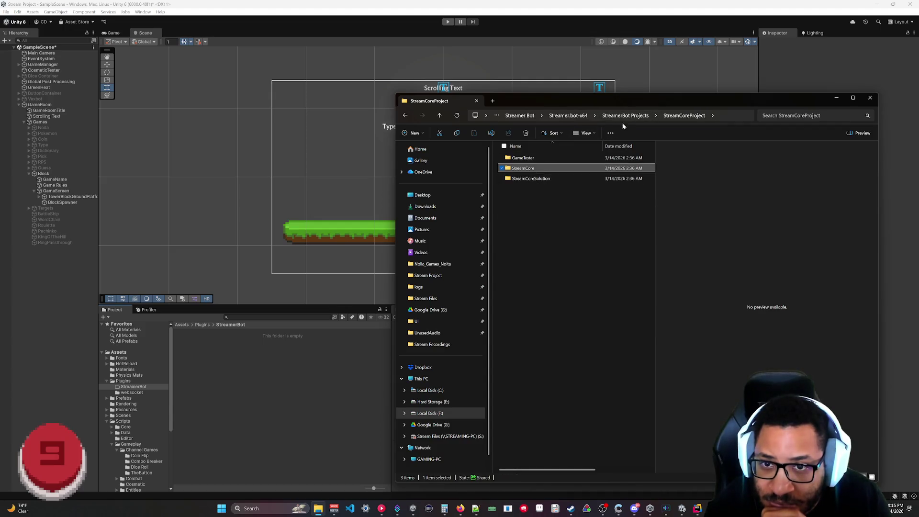
{"action": "key", "text": "alt+Up"}
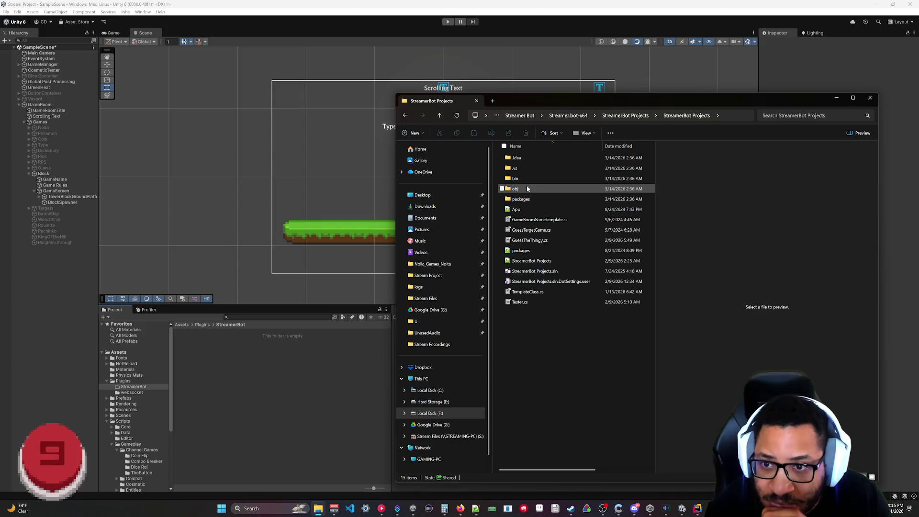
- Check bin > Release, preview GameRoomGameTemplate.cs, and open StreamerBot Projects.sln in Visual Studio
{"action": "double_click", "coordinate": [515, 178]}
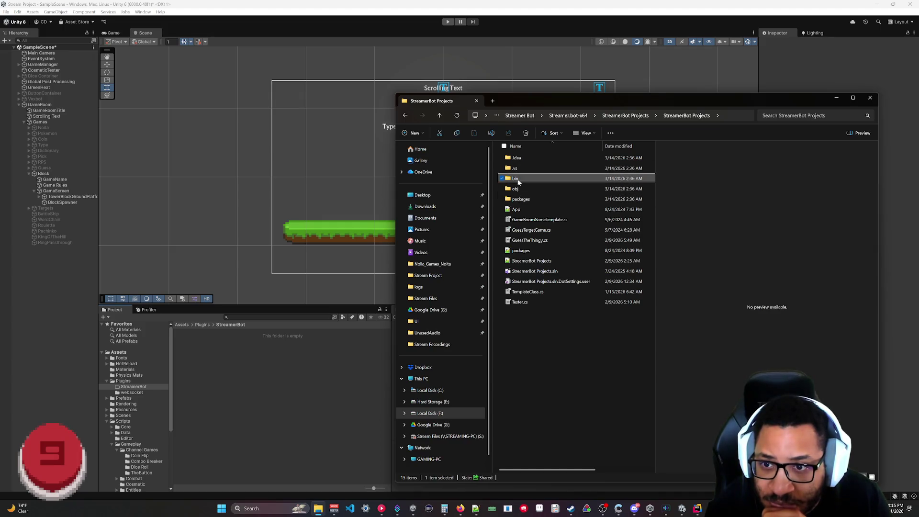
{"action": "double_click", "coordinate": [528, 168]}
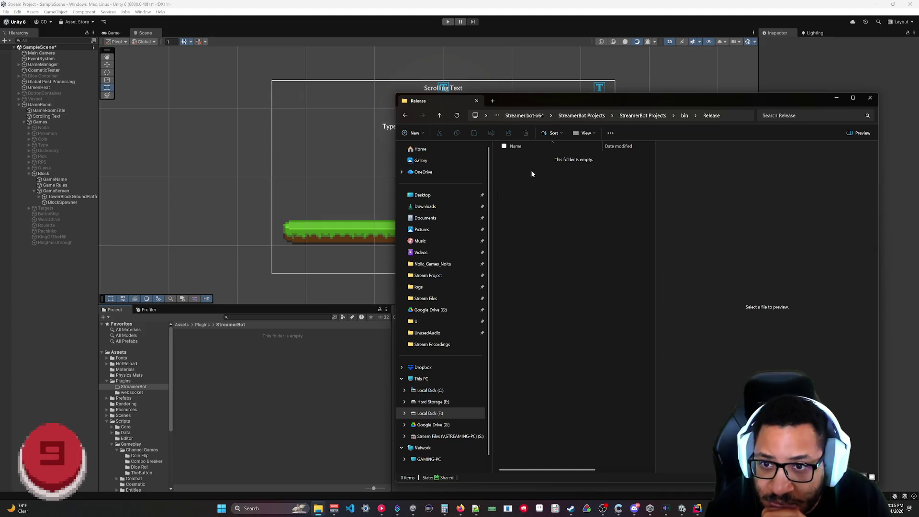
{"action": "left_click", "coordinate": [642, 115]}
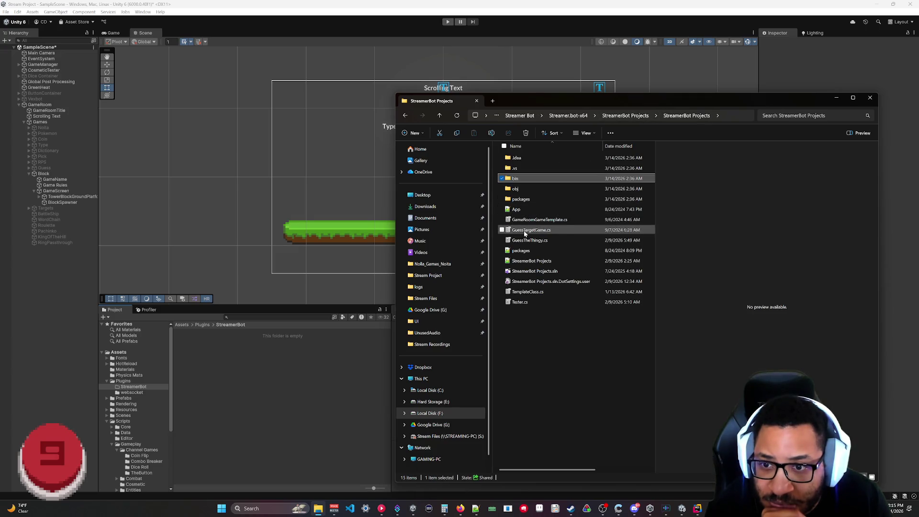
{"action": "left_click", "coordinate": [533, 220]}
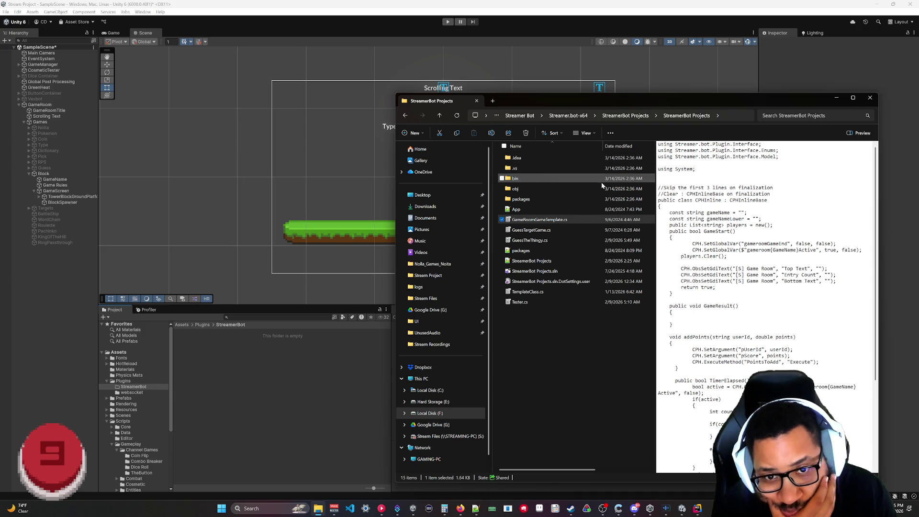
{"action": "double_click", "coordinate": [538, 272]}
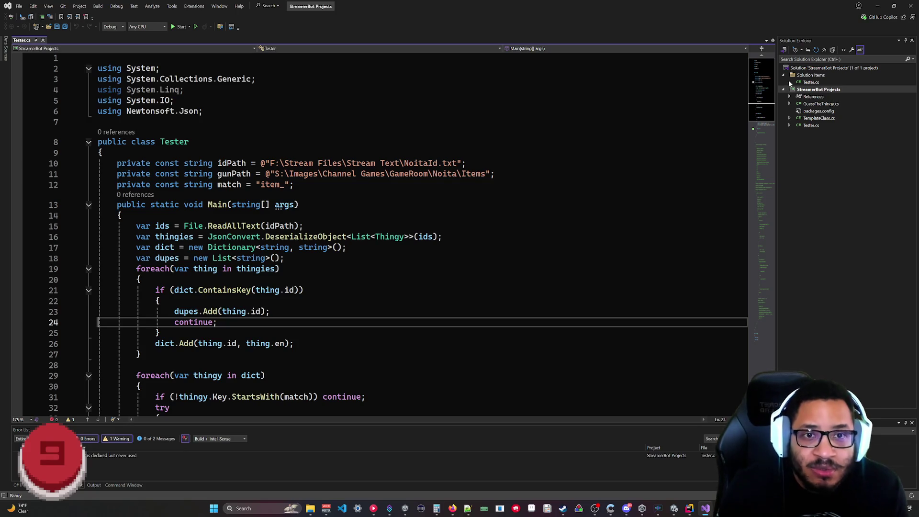
- Expand References, widen Solution Explorer, and open packages.config (ncalc 1.3.8, Newtonsoft.Json 13.0.3)
{"action": "left_click", "coordinate": [789, 97]}
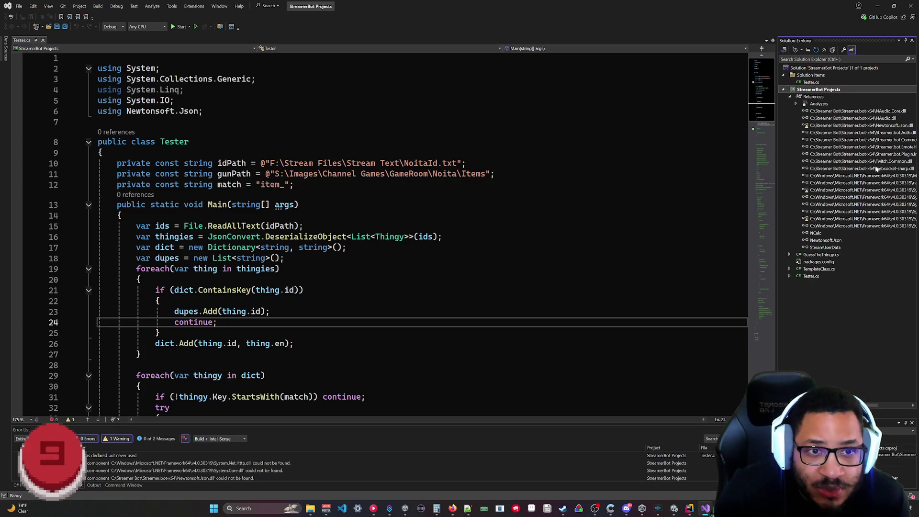
{"action": "left_click_drag", "start_coordinate": [776, 141], "coordinate": [657, 139]}
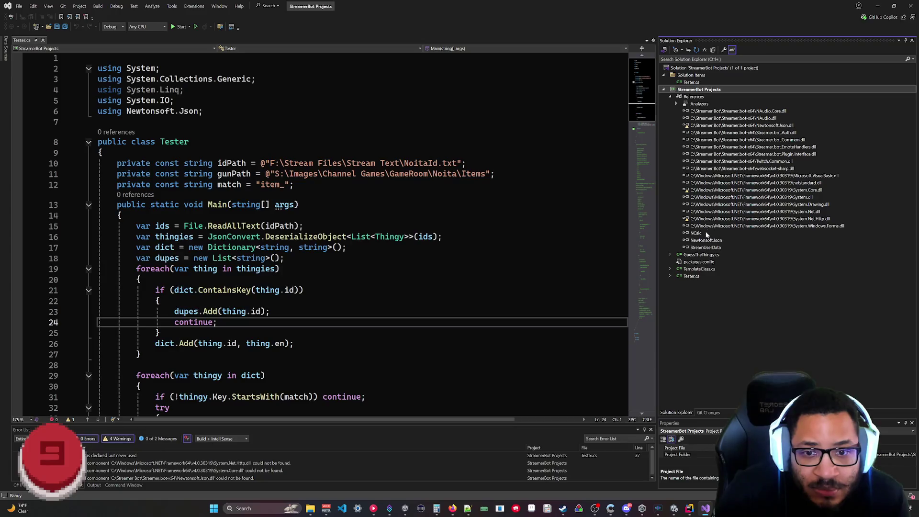
{"action": "left_click", "coordinate": [790, 227]}
{"action": "left_click", "coordinate": [799, 263]}
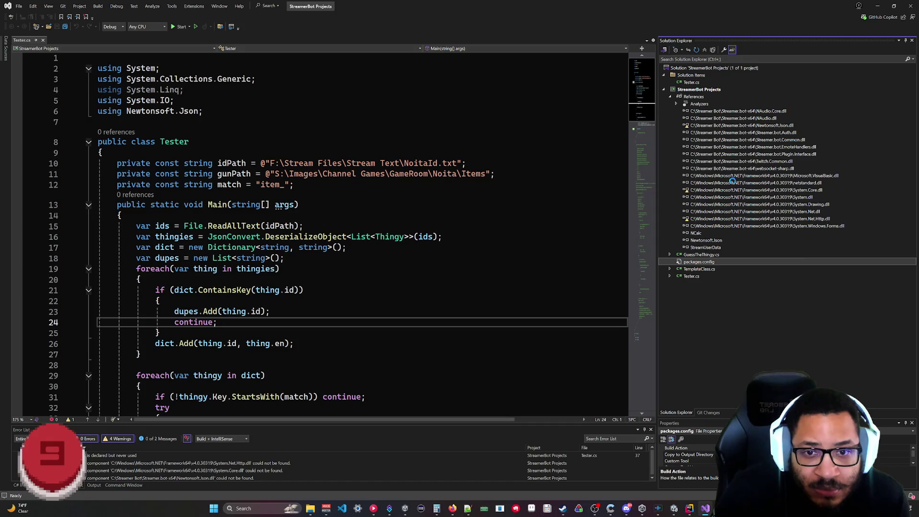
{"action": "left_click", "coordinate": [750, 170]}
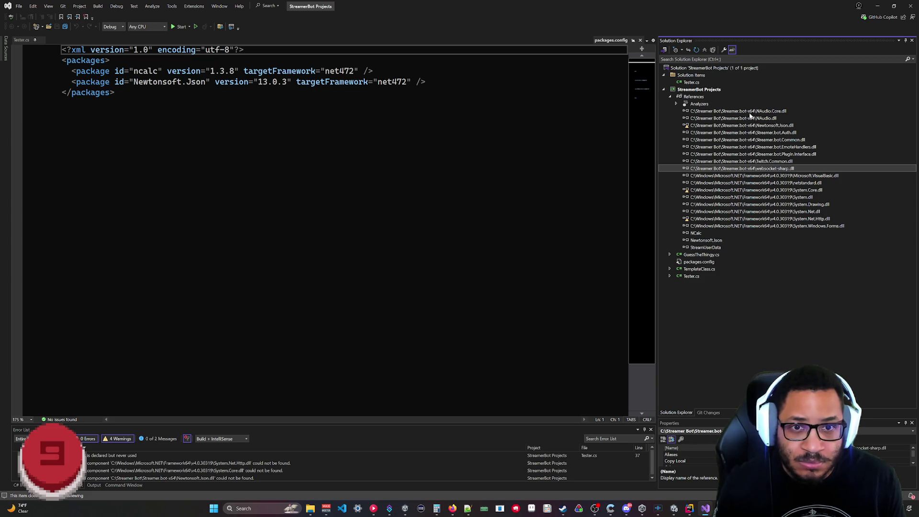
- Inspect the Streamer.bot.Auth, Common, EmoteHandlers, Plugin.Interface, Twitch.Common and websocket-sharp references
{"action": "left_click", "coordinate": [766, 133]}
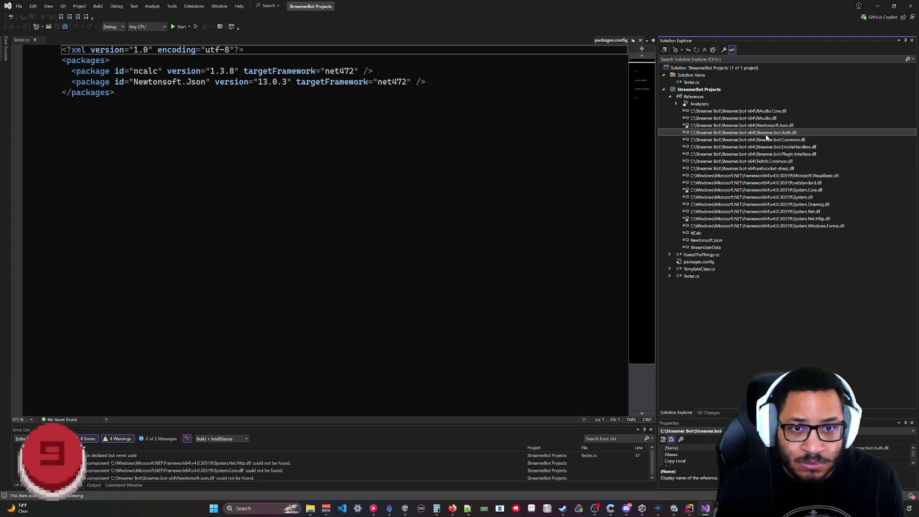
{"action": "left_click", "coordinate": [759, 140]}
{"action": "left_click", "coordinate": [760, 133]}
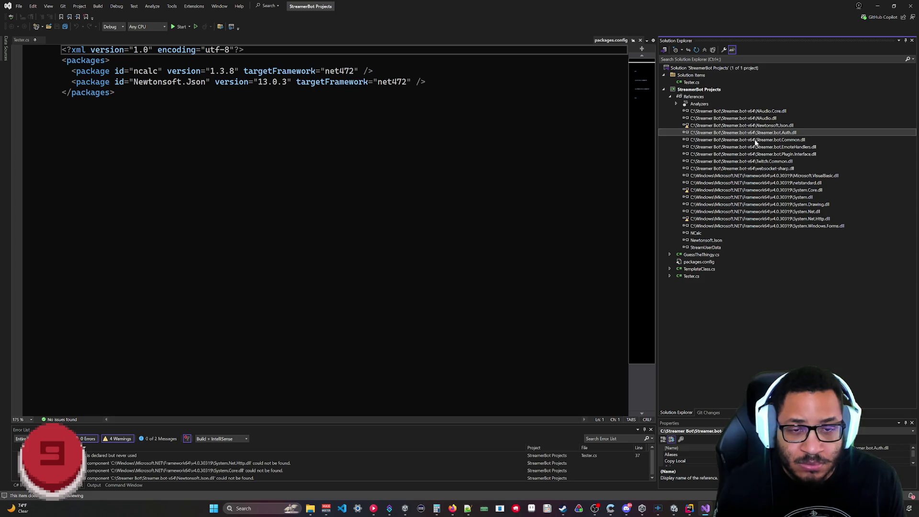
{"action": "left_click", "coordinate": [756, 140]}
{"action": "left_click", "coordinate": [756, 147]}
{"action": "left_click", "coordinate": [759, 155]}
{"action": "left_click", "coordinate": [760, 162]}
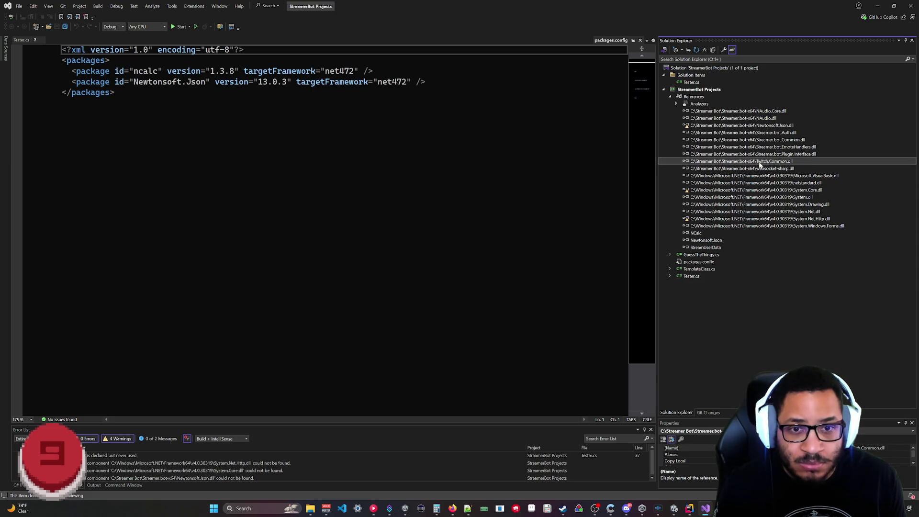
{"action": "left_click", "coordinate": [751, 171]}
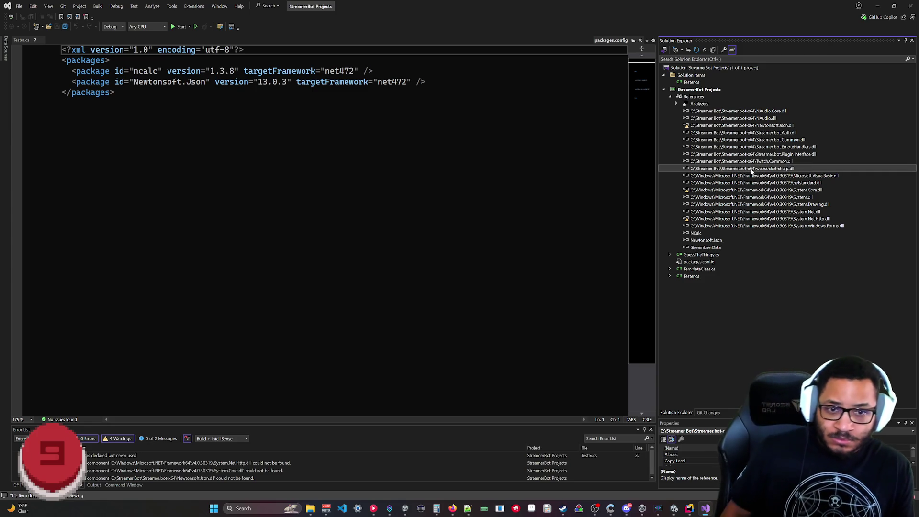
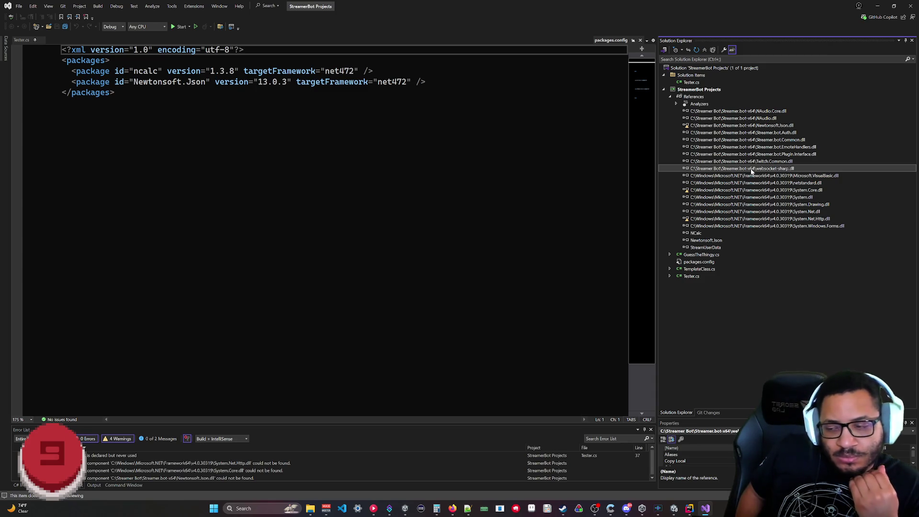
- Google 'can you use a dll from in older framework in a newer framework c#' and read the results
{"action": "left_click", "coordinate": [452, 509]}
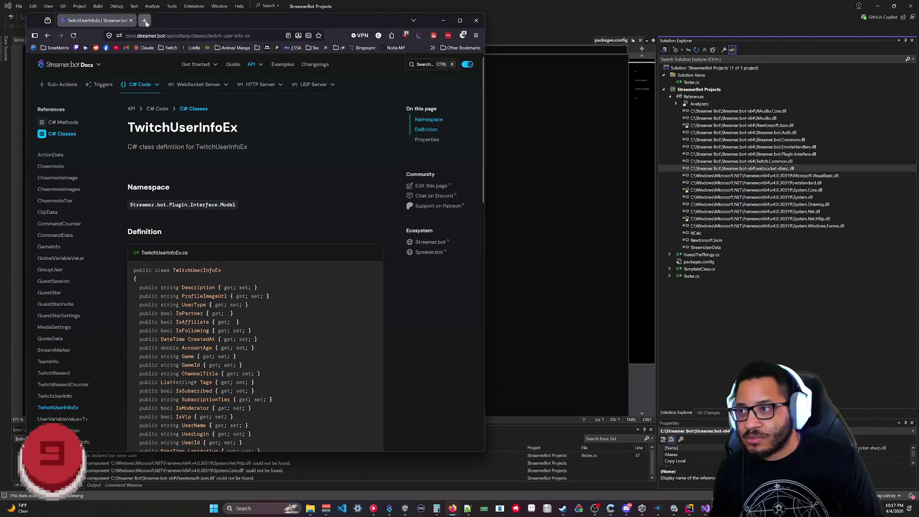
{"action": "left_click", "coordinate": [145, 21]}
{"action": "type", "text": "can you "}
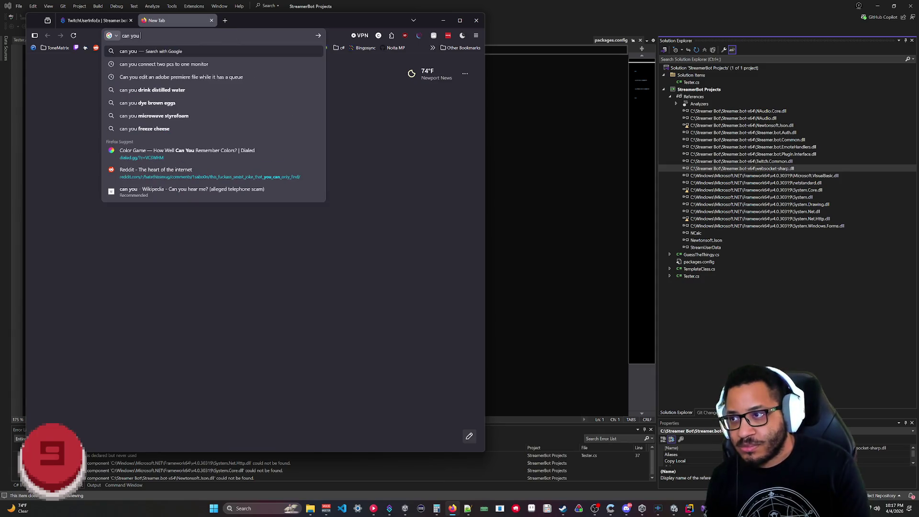
{"action": "type", "text": "use a dll in"}
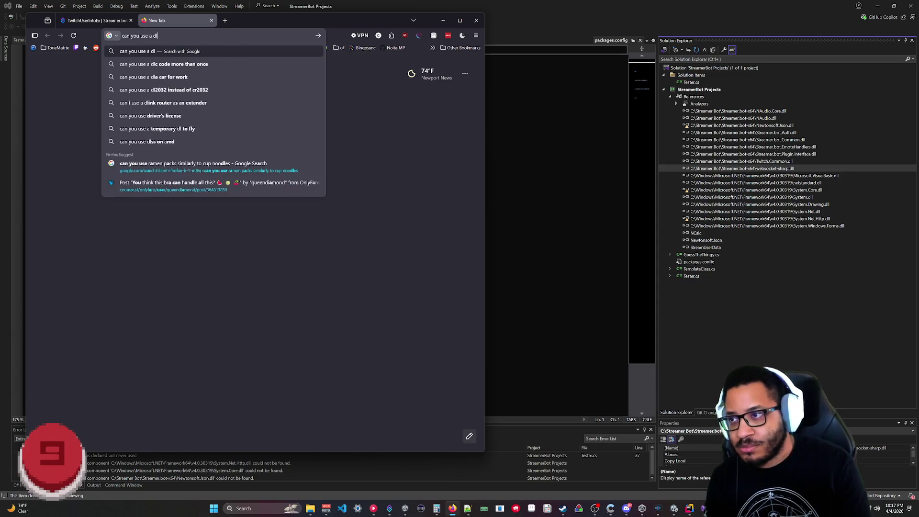
{"action": "key", "text": "BackSpace"}
{"action": "key", "text": "BackSpace"}
{"action": "key", "text": "BackSpace"}
{"action": "type", "text": "from in"}
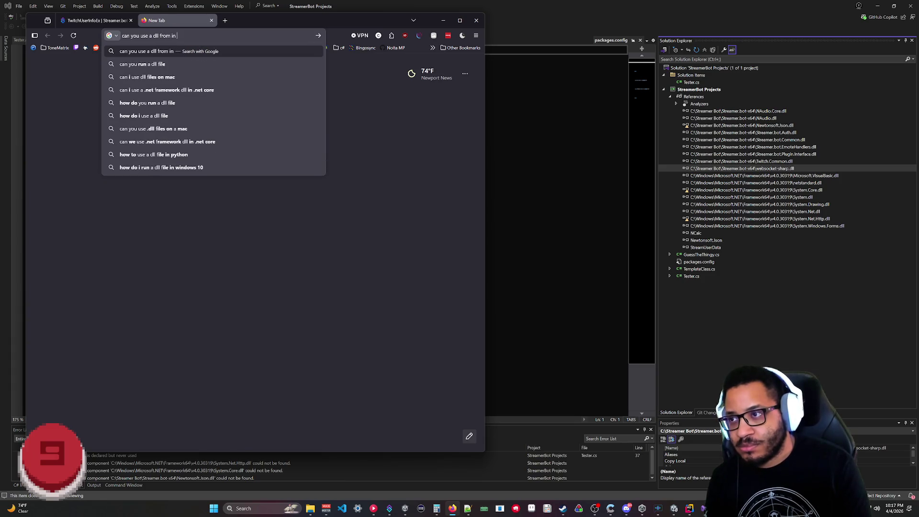
{"action": "type", "text": "older framew"}
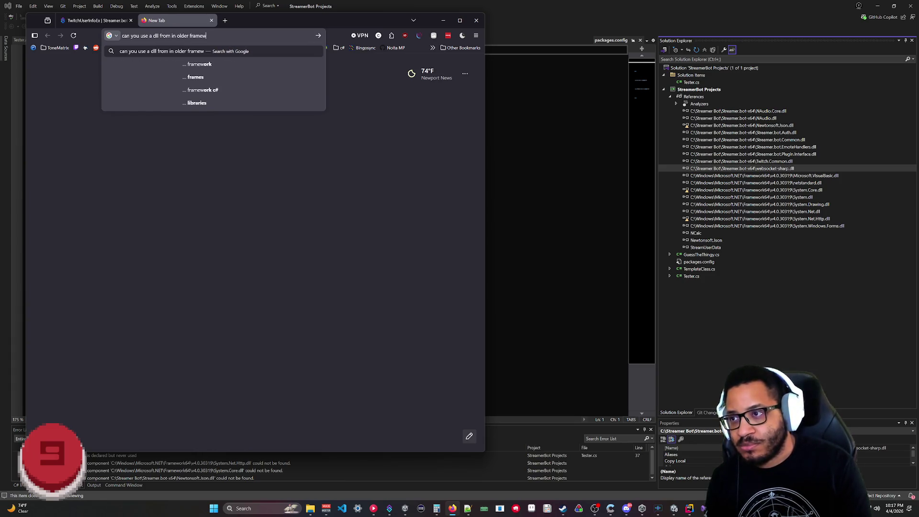
{"action": "type", "text": "ork in a newer frame"}
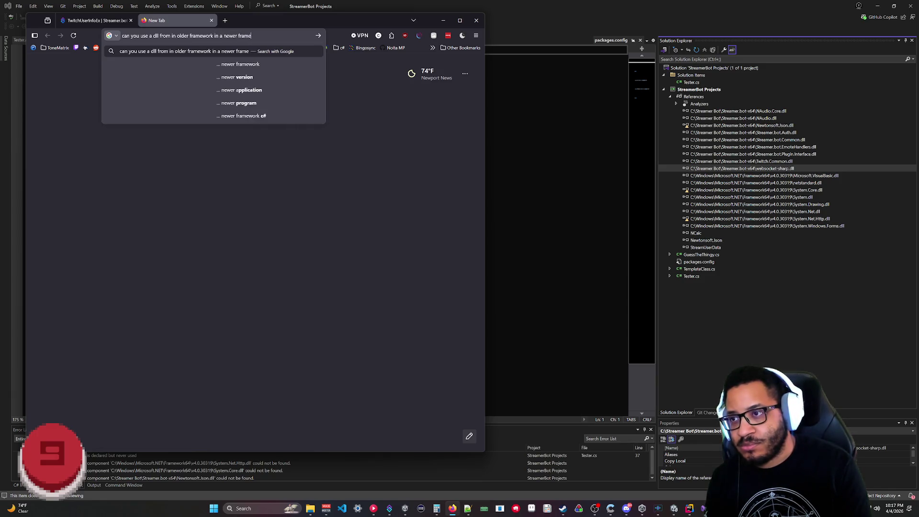
{"action": "type", "text": "work c#"}
{"action": "key", "text": "Return"}
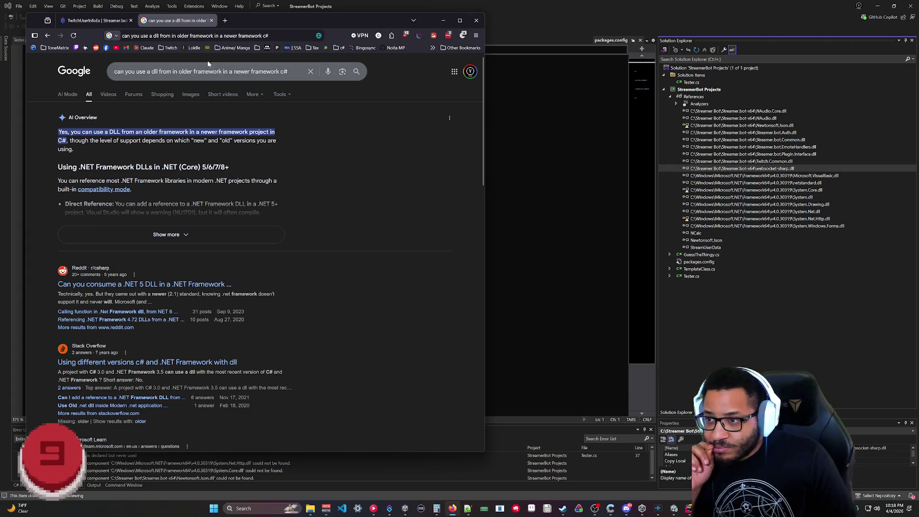
{"action": "left_click", "coordinate": [211, 20]}
{"action": "left_click", "coordinate": [443, 20]}
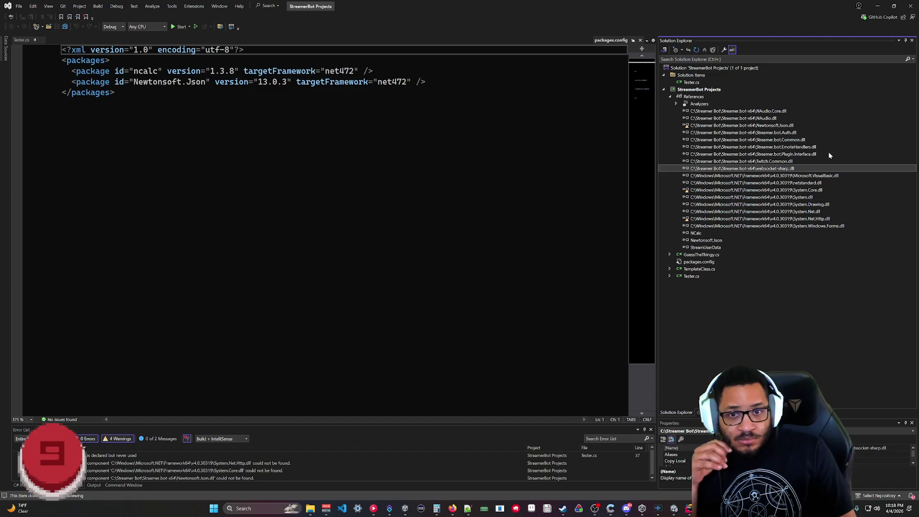
- Inspect the Newtonsoft.Json.dll and Streamer.bot.Auth.dll references, then bring up the StreamerBot Projects folder
{"action": "left_click", "coordinate": [687, 126]}
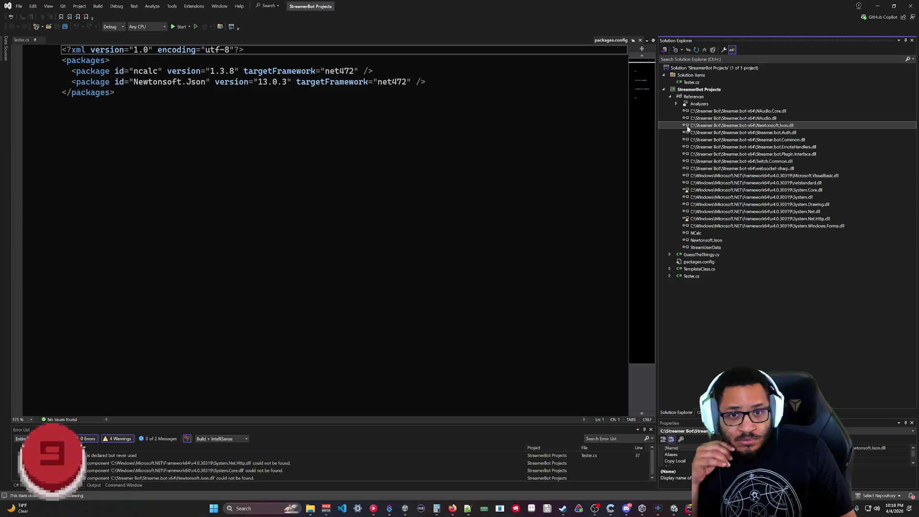
{"action": "left_click", "coordinate": [758, 134]}
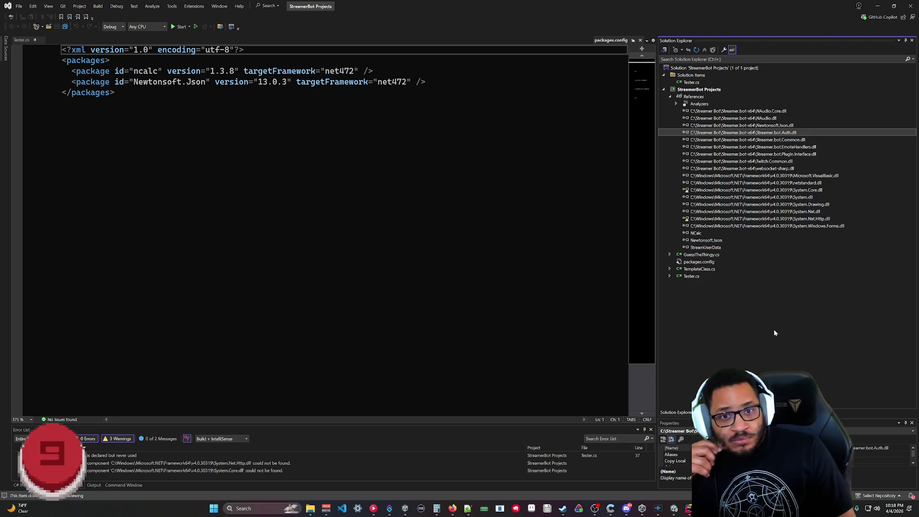
{"action": "left_click", "coordinate": [311, 510]}
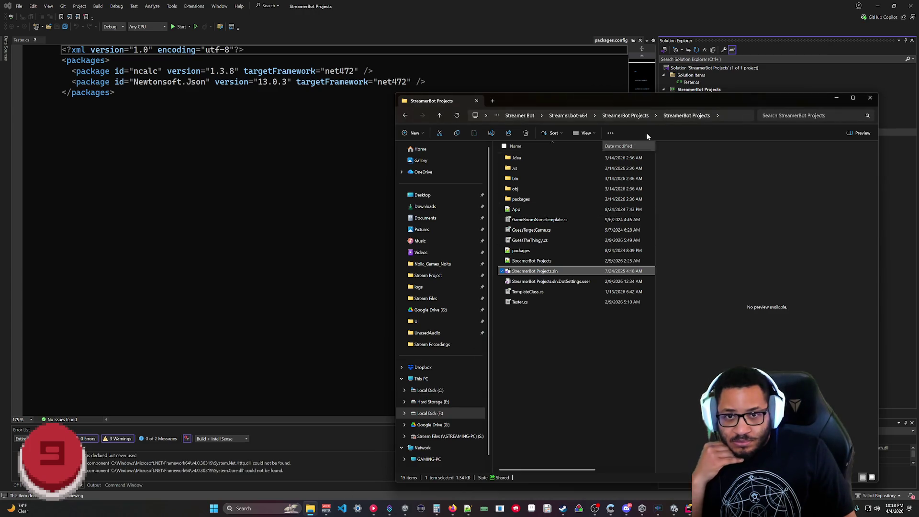
- Navigate File Explorer up to the Streamer.bot-x64 folder and select websocket-sharp.dll
{"action": "left_click", "coordinate": [419, 287]}
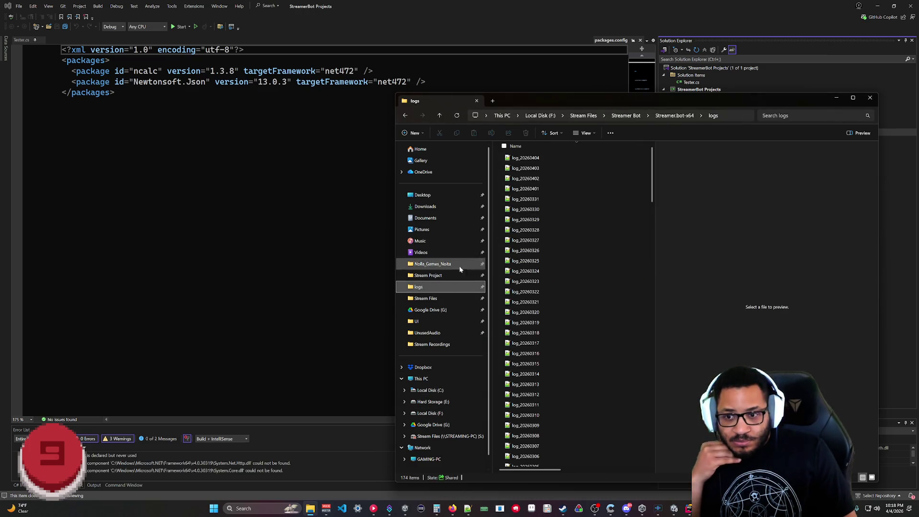
{"action": "left_click_drag", "start_coordinate": [662, 101], "coordinate": [354, 86]}
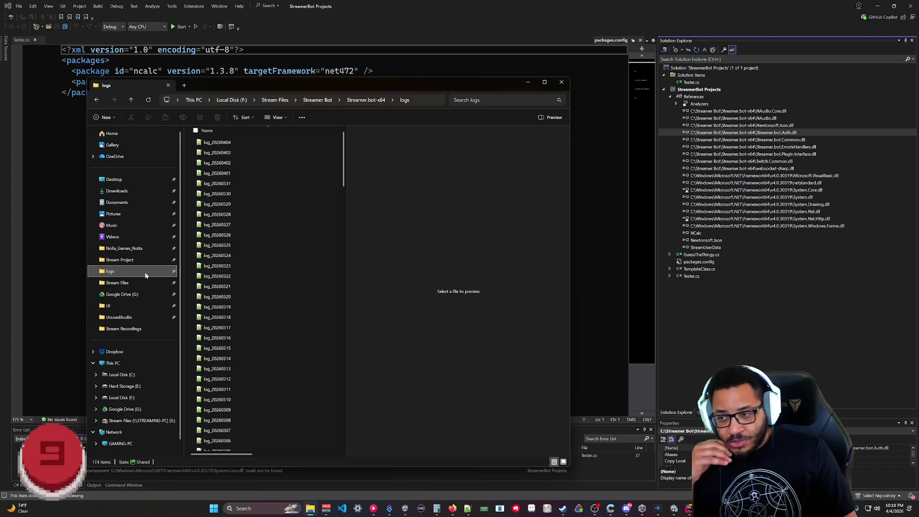
{"action": "left_click", "coordinate": [366, 100]}
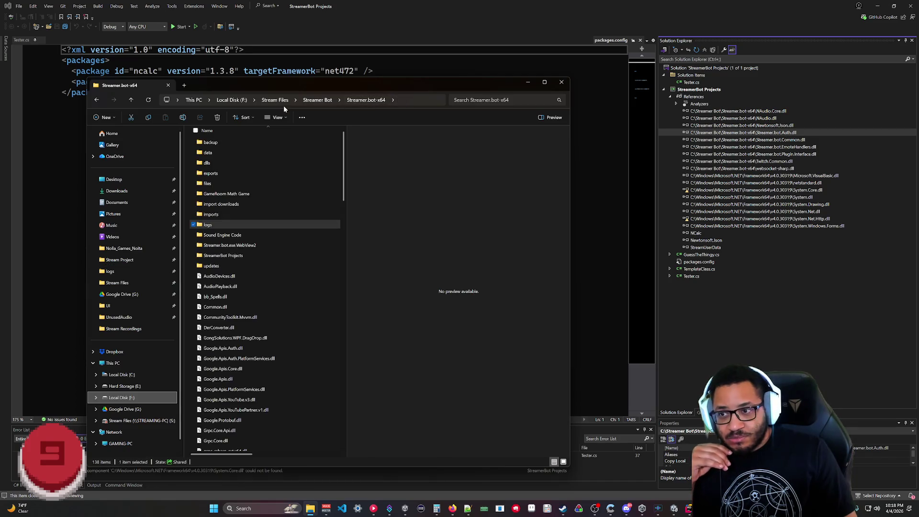
{"action": "scroll", "coordinate": [329, 243], "scroll_direction": "down", "scroll_amount": 12}
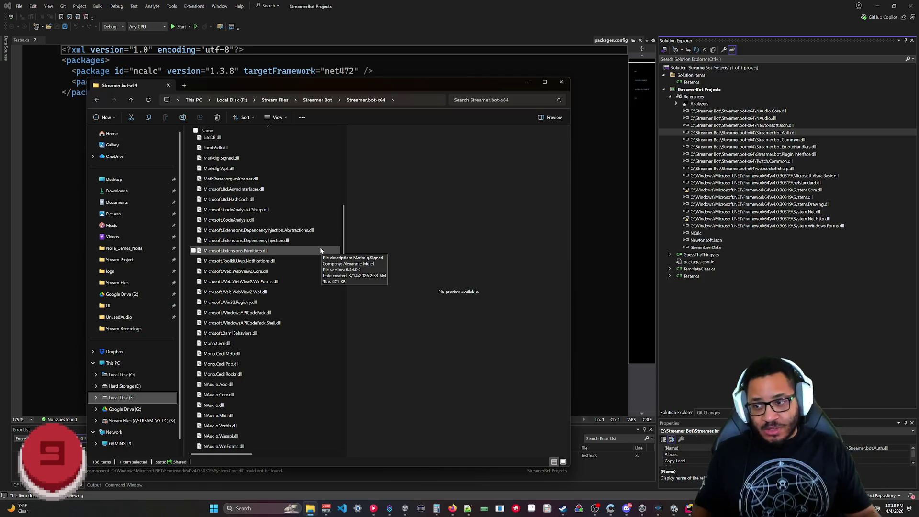
{"action": "scroll", "coordinate": [321, 251], "scroll_direction": "down", "scroll_amount": 5}
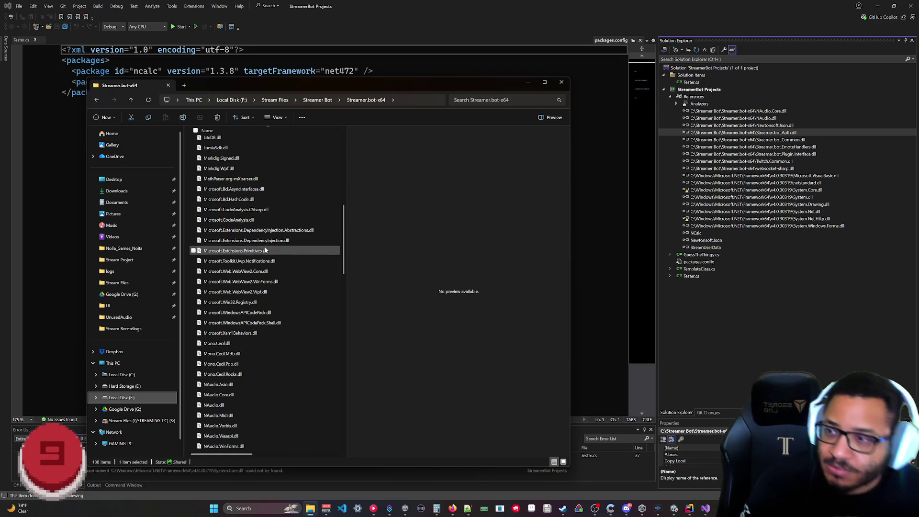
{"action": "scroll", "coordinate": [258, 264], "scroll_direction": "down", "scroll_amount": 6}
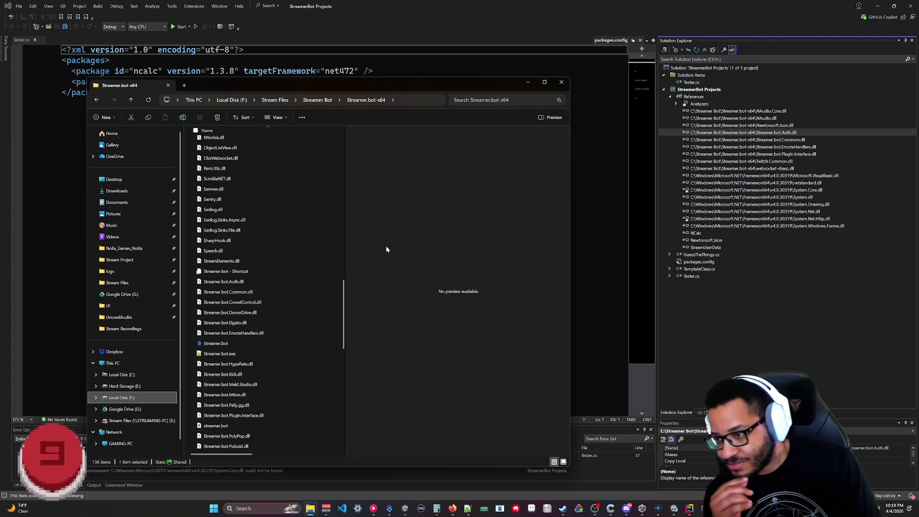
{"action": "scroll", "coordinate": [325, 213], "scroll_direction": "down", "scroll_amount": 5}
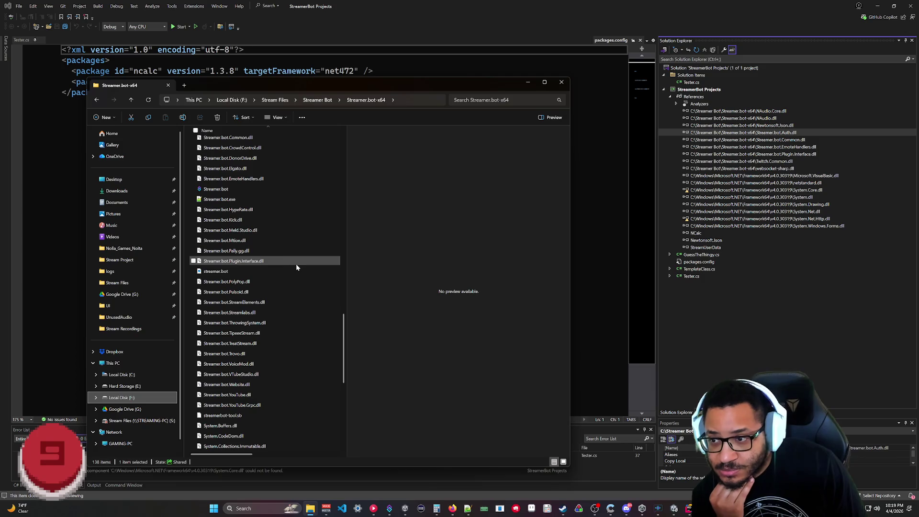
{"action": "scroll", "coordinate": [296, 268], "scroll_direction": "down", "scroll_amount": 9}
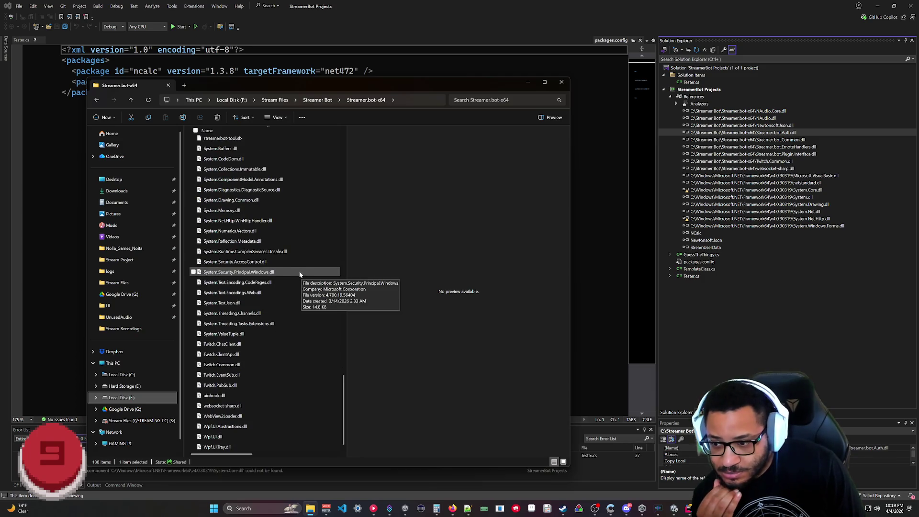
{"action": "left_click", "coordinate": [261, 405]}
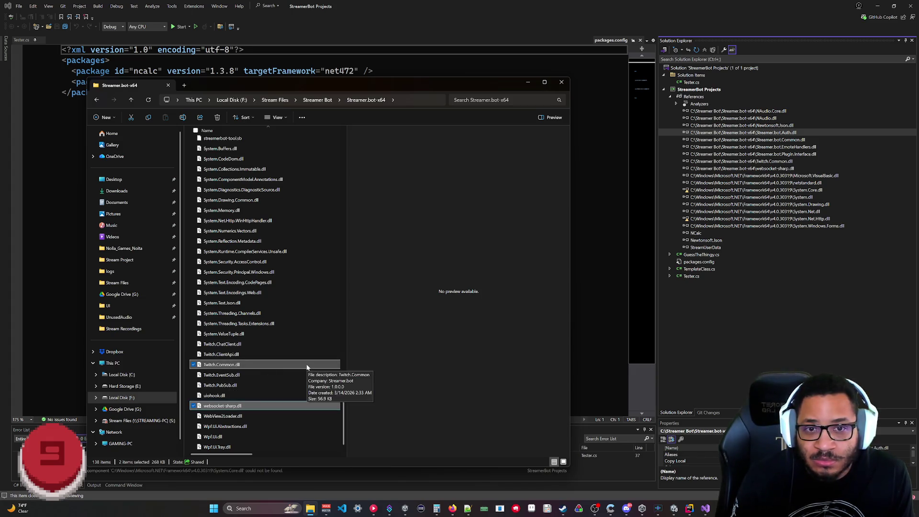
- Add Streamer.bot.Plugin.Interface.dll and Newtonsoft.Json.dll to the file selection
{"action": "scroll", "coordinate": [311, 255], "scroll_direction": "up", "scroll_amount": 6}
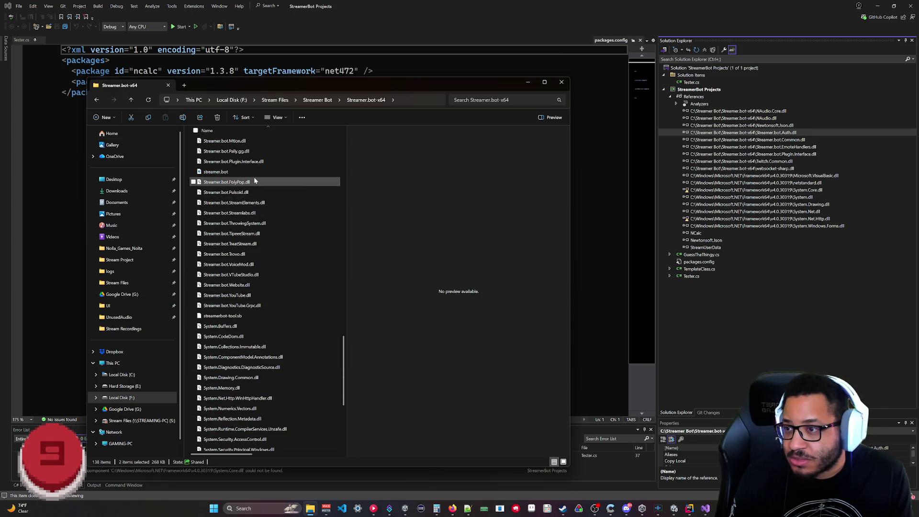
{"action": "left_click", "coordinate": [234, 163], "text": "ctrl"}
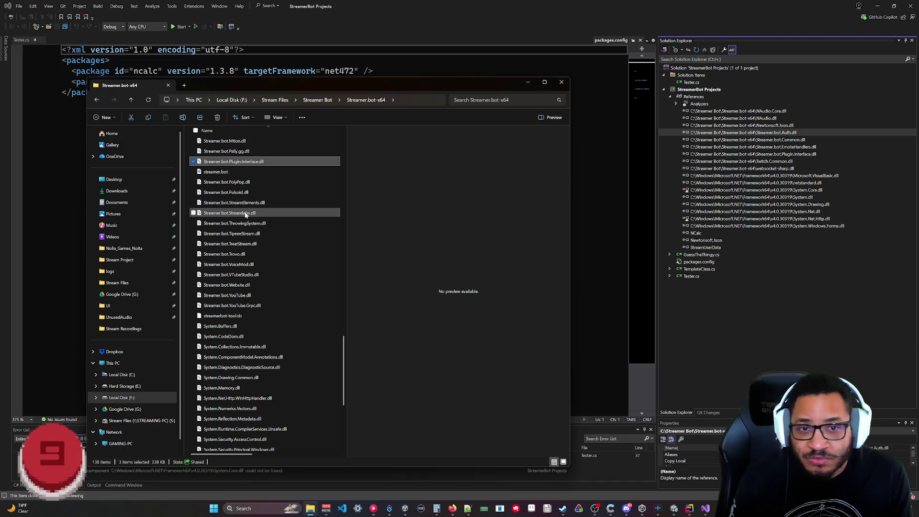
{"action": "scroll", "coordinate": [280, 313], "scroll_direction": "up", "scroll_amount": 2}
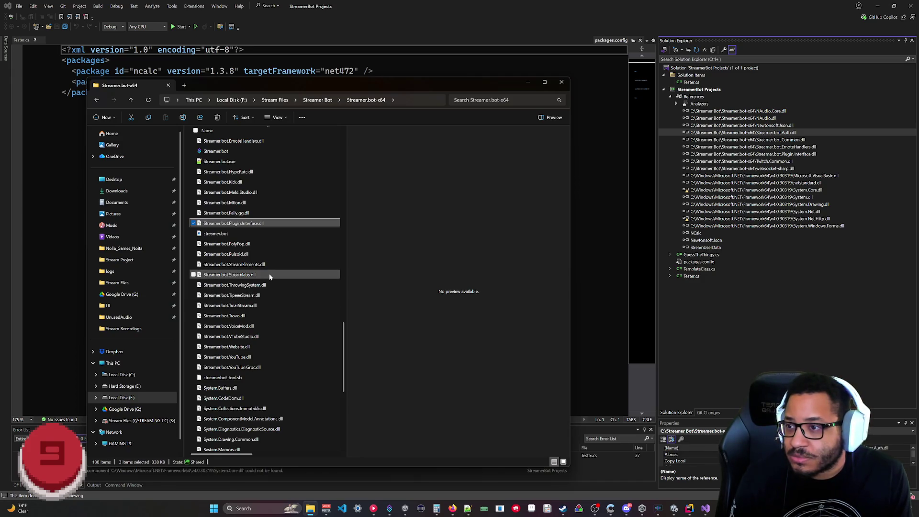
{"action": "scroll", "coordinate": [269, 276], "scroll_direction": "up", "scroll_amount": 4}
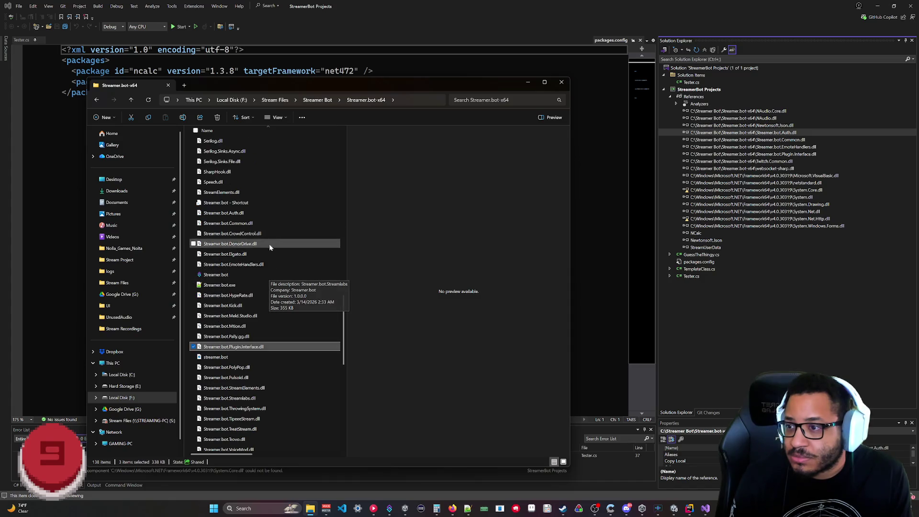
{"action": "scroll", "coordinate": [280, 214], "scroll_direction": "up", "scroll_amount": 10}
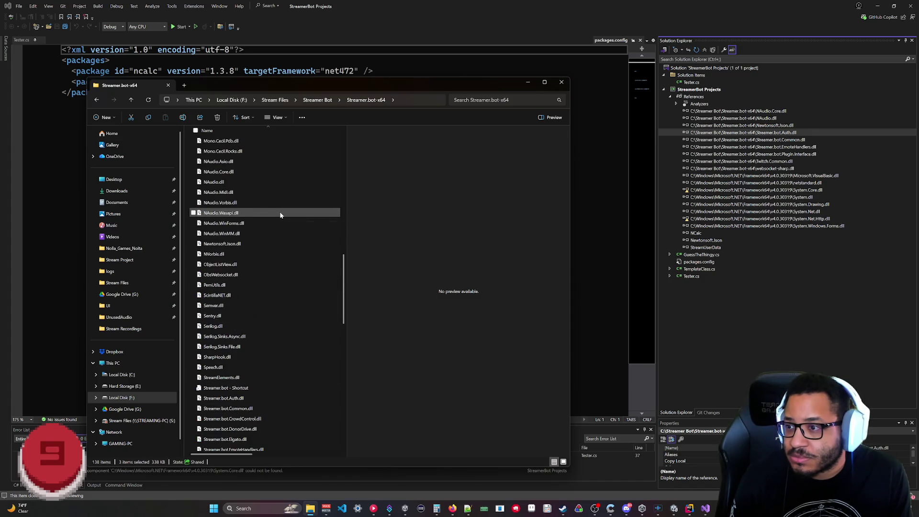
{"action": "scroll", "coordinate": [282, 230], "scroll_direction": "down", "scroll_amount": 6}
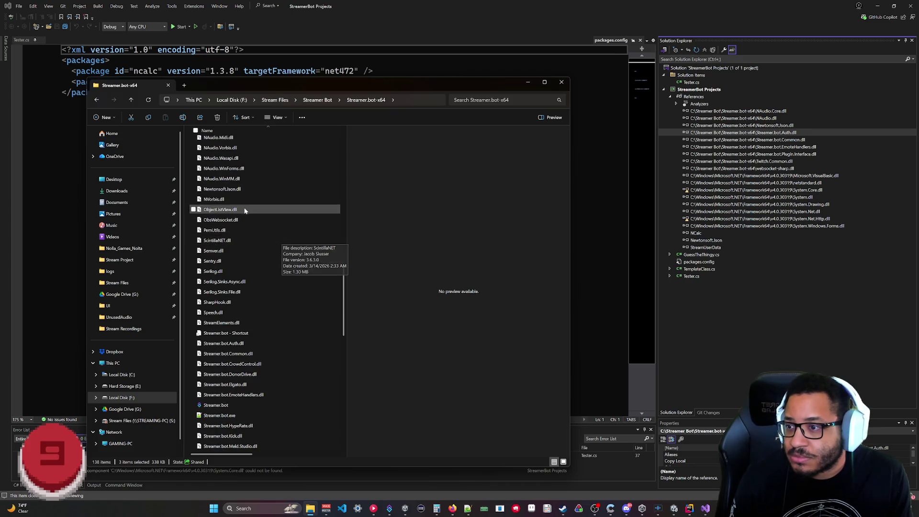
{"action": "left_click", "coordinate": [268, 188], "text": "ctrl"}
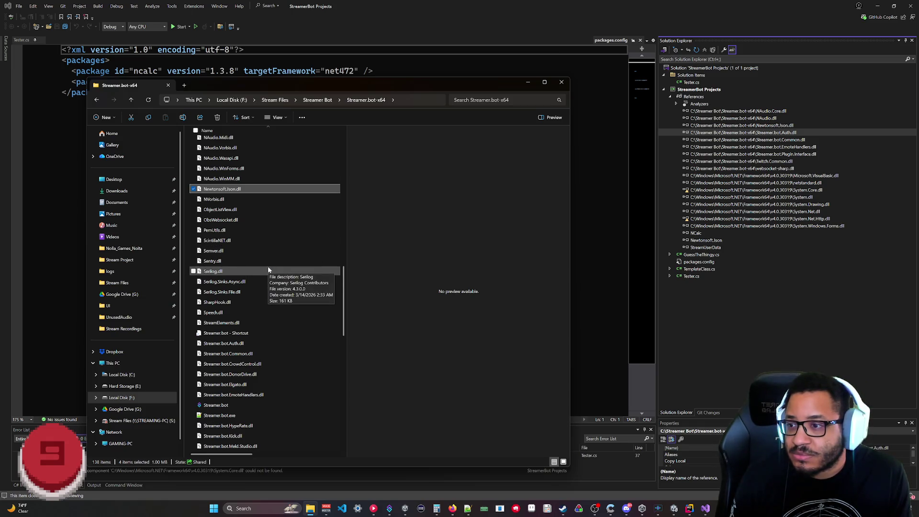
- Add Streamer.bot.Auth, Common and EmoteHandlers DLLs to the selection, then switch to Unity
{"action": "scroll", "coordinate": [268, 270], "scroll_direction": "down", "scroll_amount": 1}
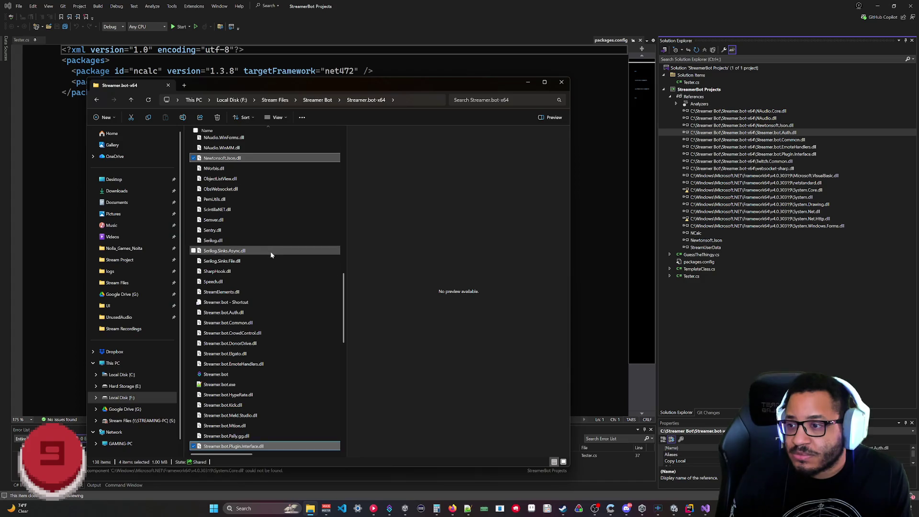
{"action": "scroll", "coordinate": [268, 257], "scroll_direction": "down", "scroll_amount": 1}
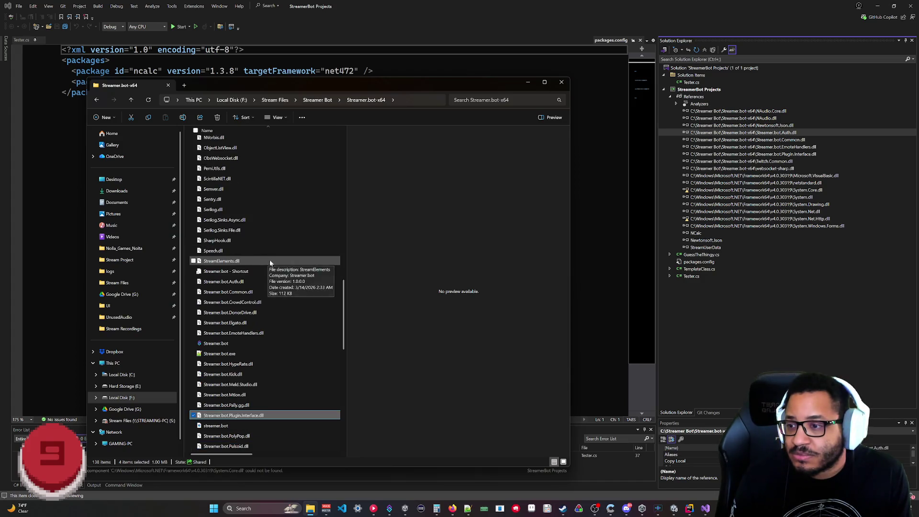
{"action": "left_click", "coordinate": [251, 282], "text": "ctrl"}
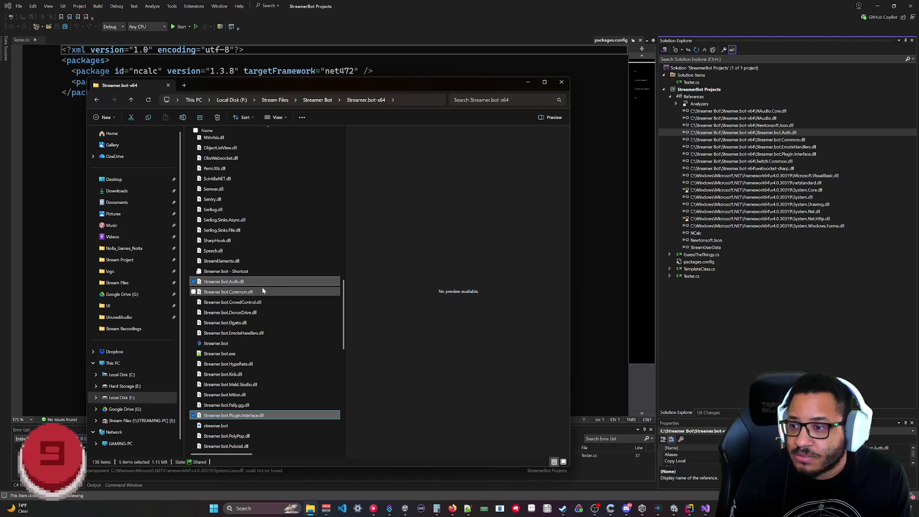
{"action": "left_click", "coordinate": [264, 290], "text": "ctrl"}
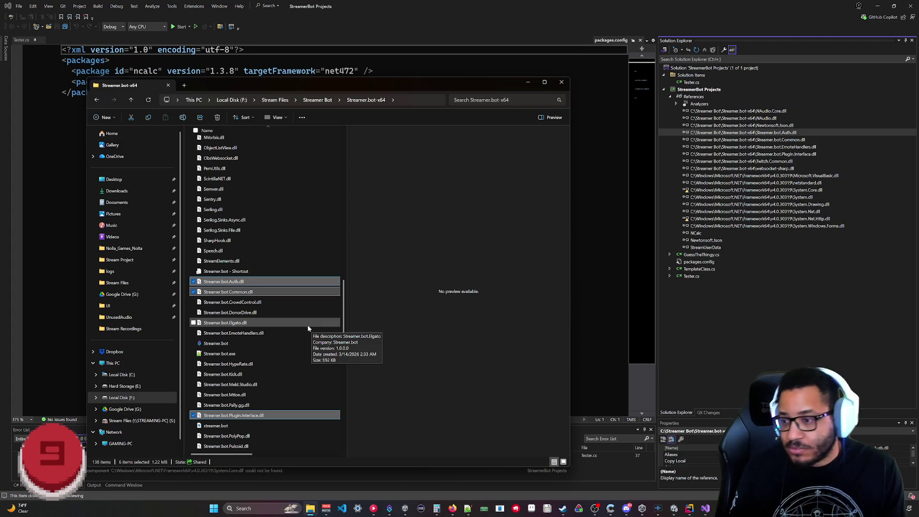
{"action": "left_click", "coordinate": [250, 334], "text": "ctrl"}
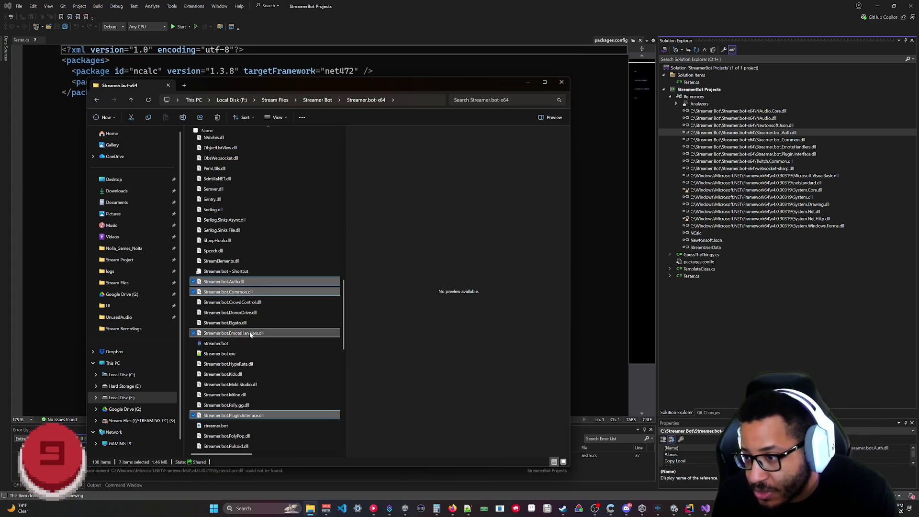
{"action": "left_click", "coordinate": [405, 508]}
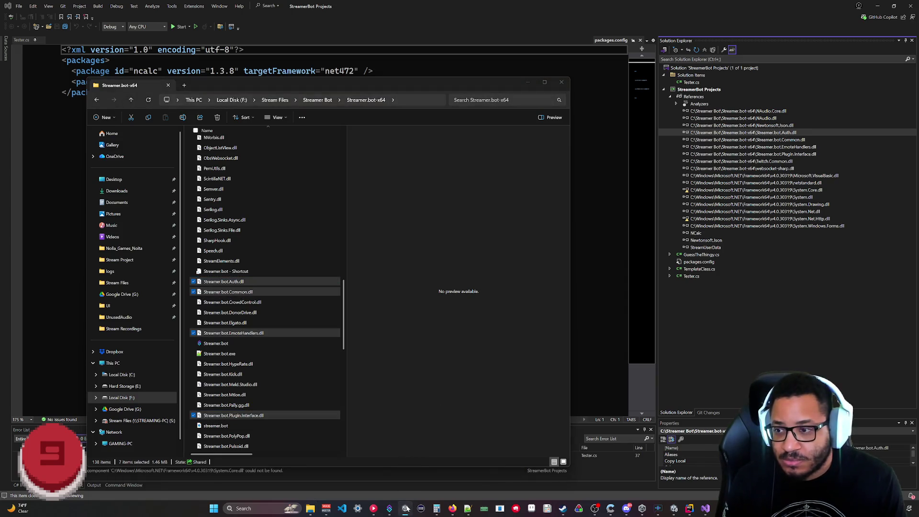
{"action": "left_click", "coordinate": [673, 508]}
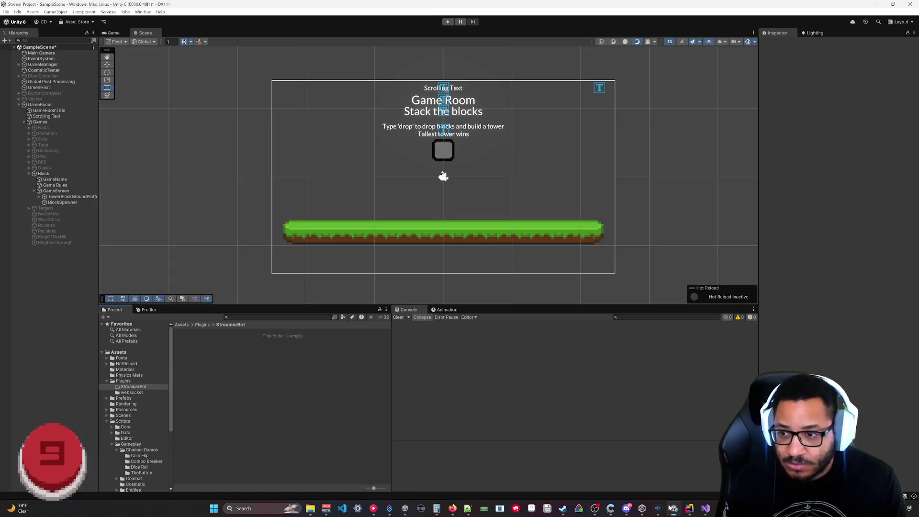
- Drag the seven selected DLLs from Explorer into Unity's Assets/Plugins/StreamerBot folder
{"action": "left_click", "coordinate": [311, 509]}
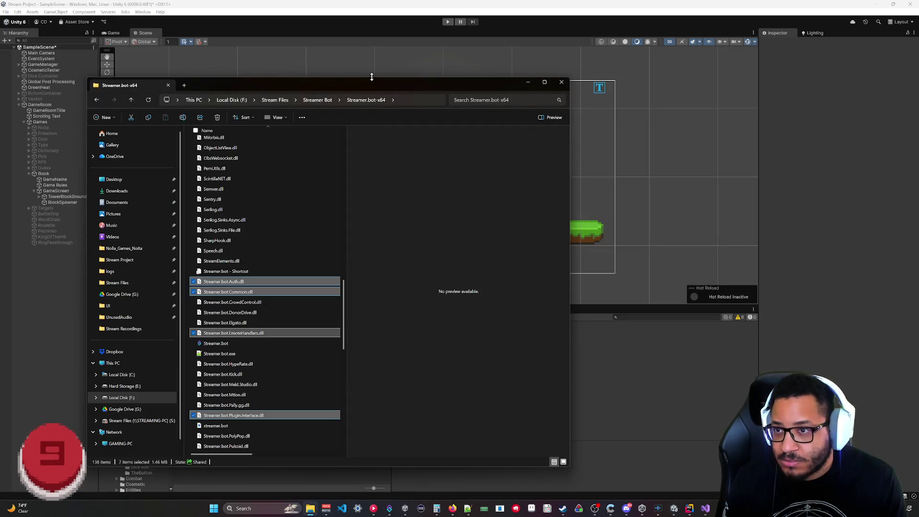
{"action": "left_click_drag", "start_coordinate": [371, 79], "coordinate": [645, 63]}
{"action": "mouse_move", "coordinate": [286, 324]}
{"action": "left_mouse_down"}
{"action": "mouse_move", "coordinate": [236, 363]}
{"action": "mouse_move", "coordinate": [230, 358]}
{"action": "left_mouse_up"}
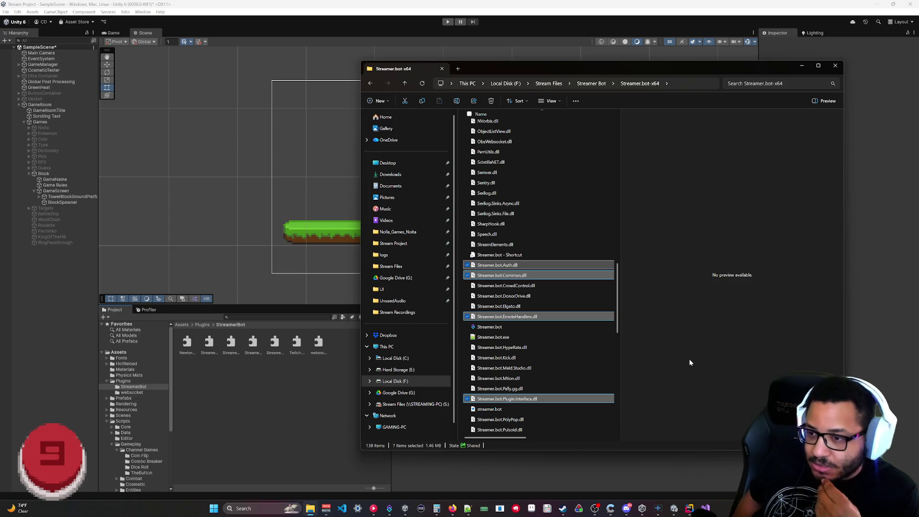
{"action": "left_click", "coordinate": [804, 65]}
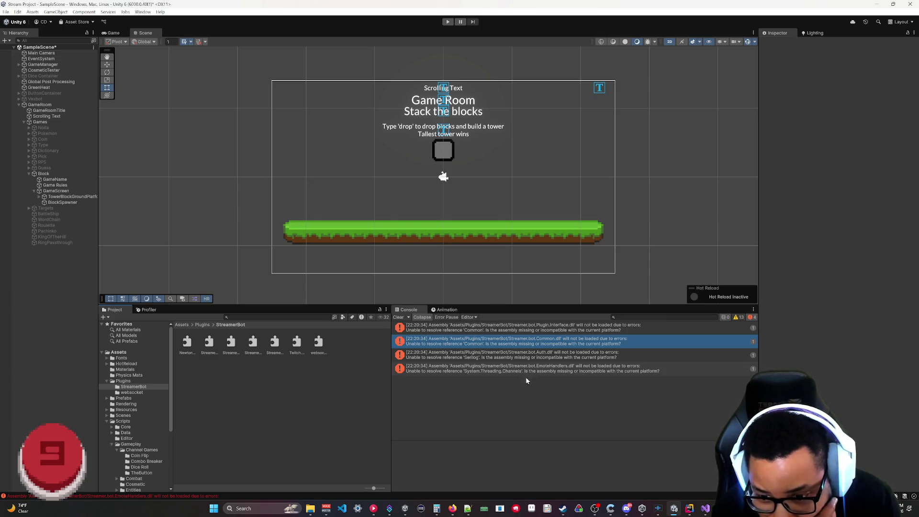
- Read the EmoteHandlers and Common.dll load error details in the Console, then switch to Rider
{"action": "left_click", "coordinate": [436, 369]}
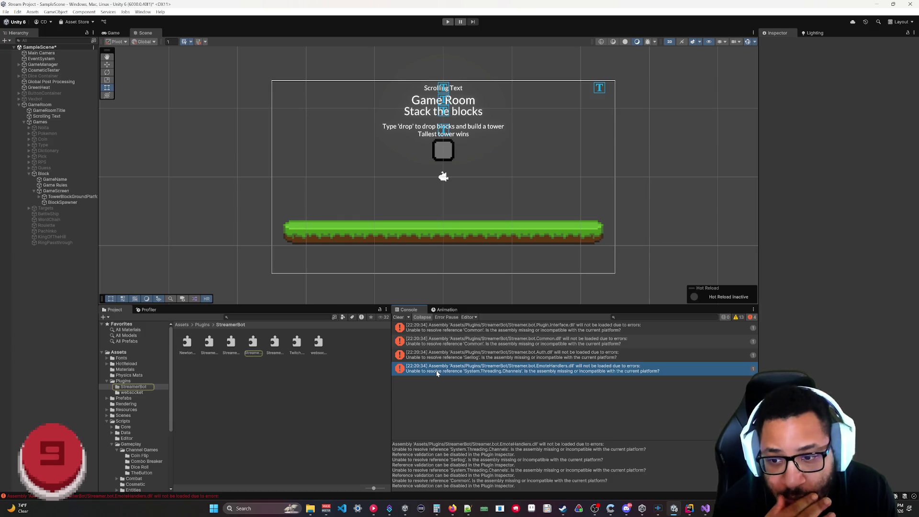
{"action": "left_click", "coordinate": [519, 344]}
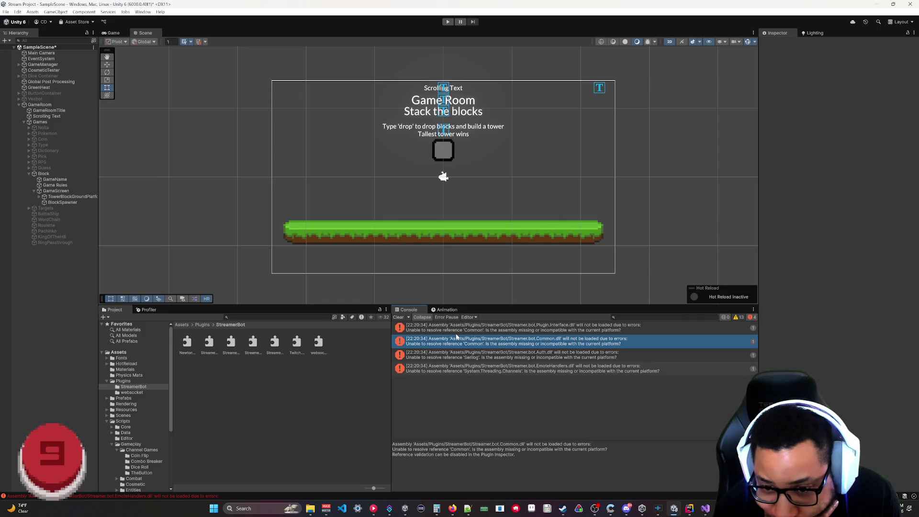
{"action": "key", "text": "alt+Tab"}
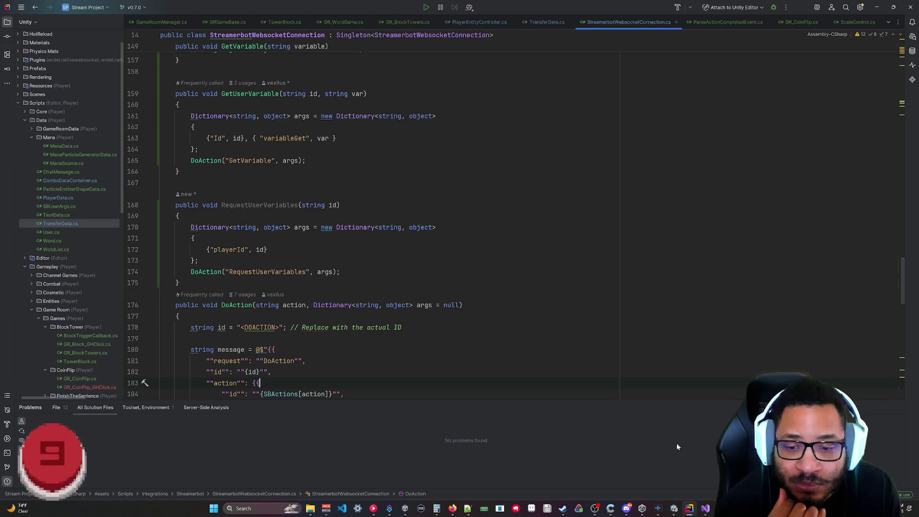
- Switch from Rider back to the Unity Editor
{"action": "left_click", "coordinate": [673, 508]}
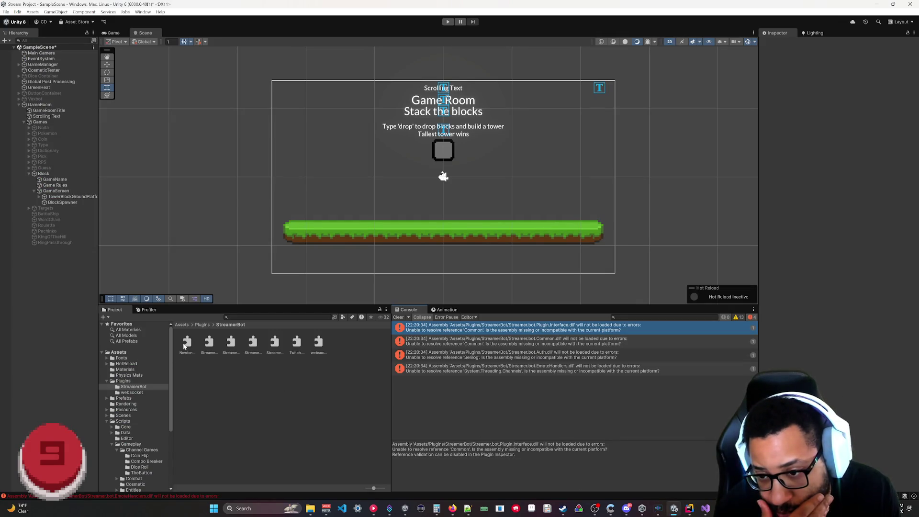
- Browse the Auth, Newtonsoft.Json and Streamer.bot.Common plugin import settings
{"action": "left_click", "coordinate": [208, 344]}
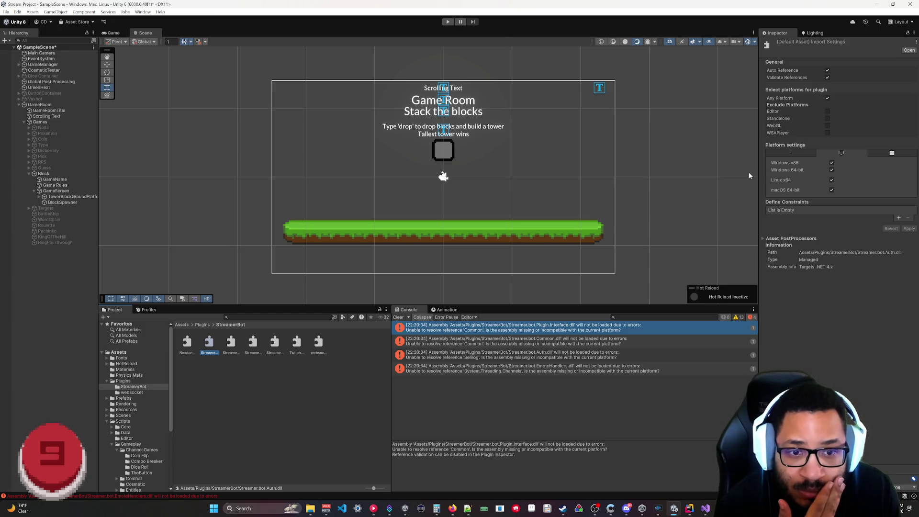
{"action": "left_click", "coordinate": [187, 343]}
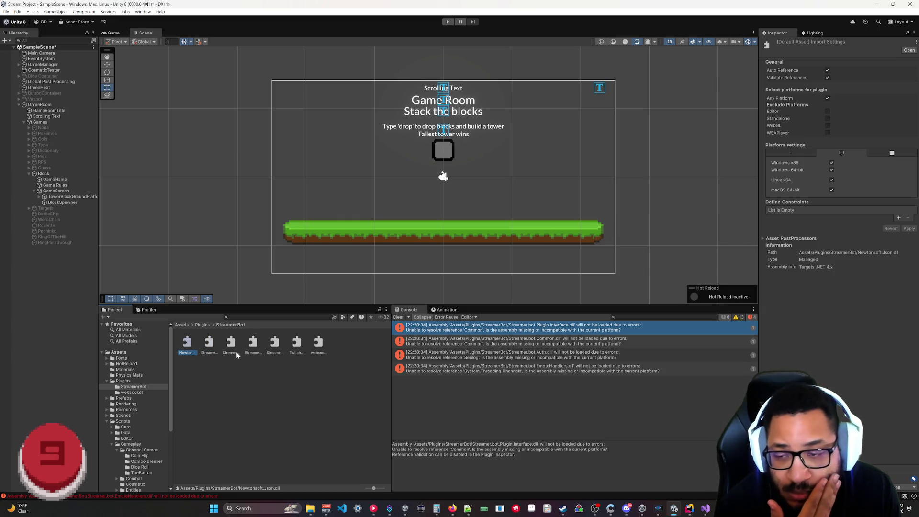
{"action": "left_click", "coordinate": [234, 343]}
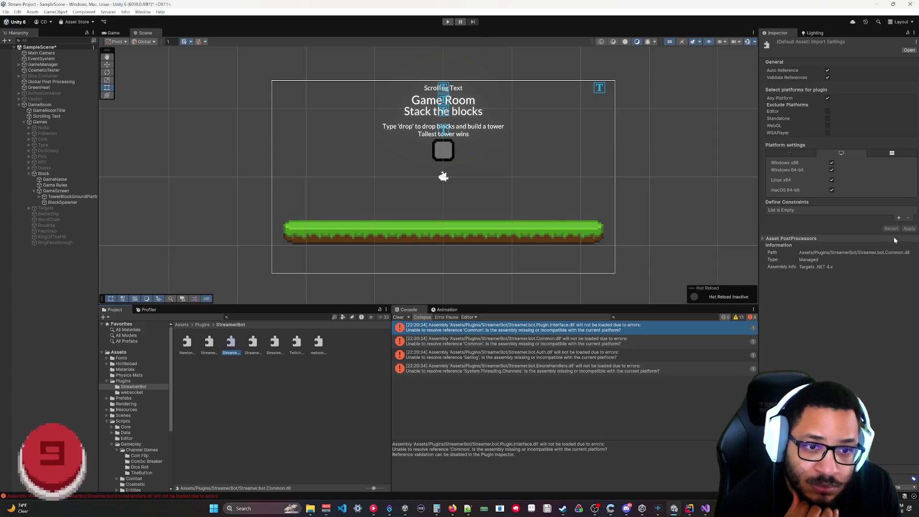
- Add and remove a define constraint on Common.dll and try its platform options
{"action": "left_click", "coordinate": [898, 218]}
{"action": "left_click", "coordinate": [908, 218]}
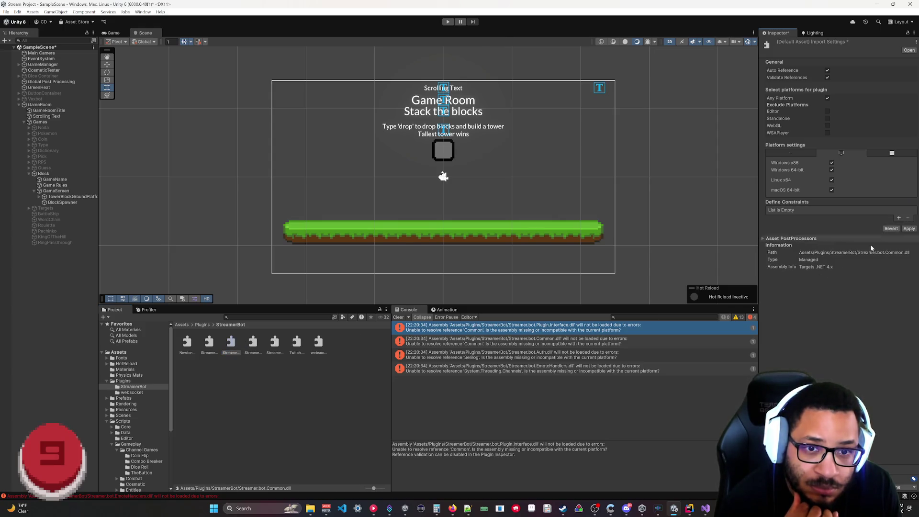
{"action": "left_click", "coordinate": [781, 152]}
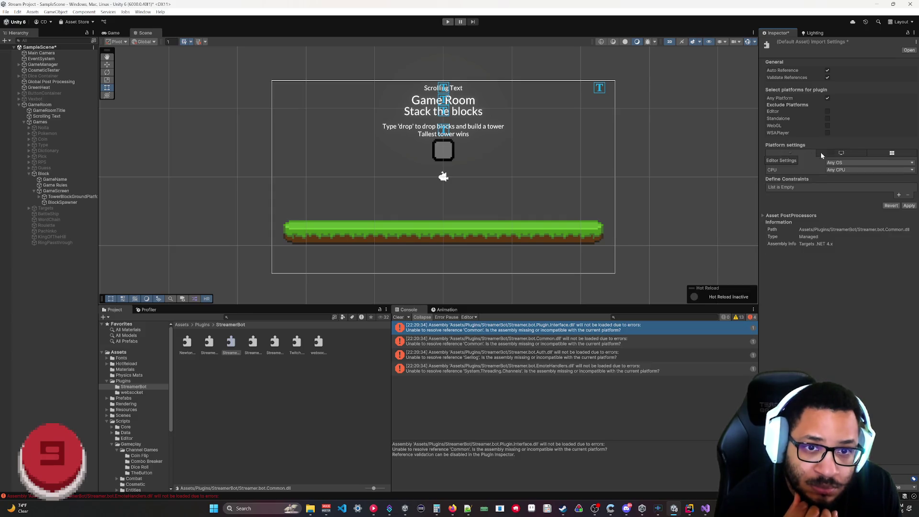
{"action": "left_click", "coordinate": [852, 154]}
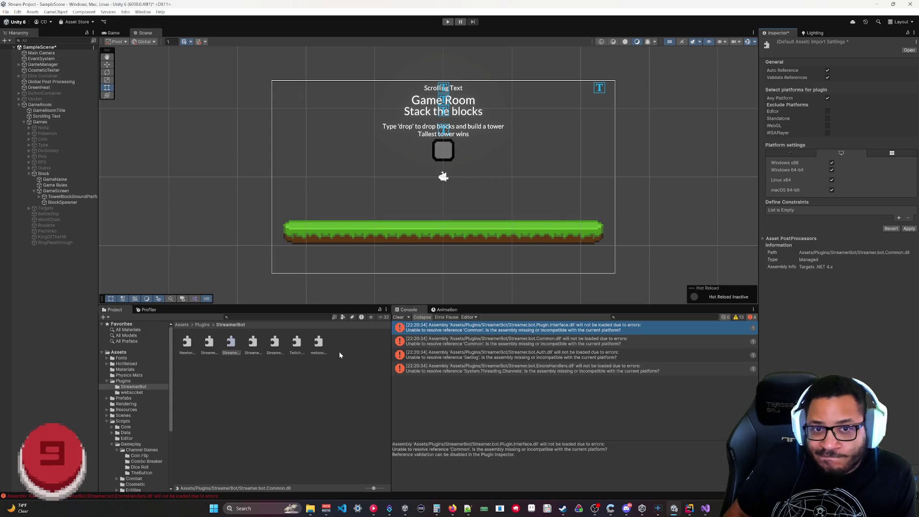
{"action": "left_click", "coordinate": [210, 343]}
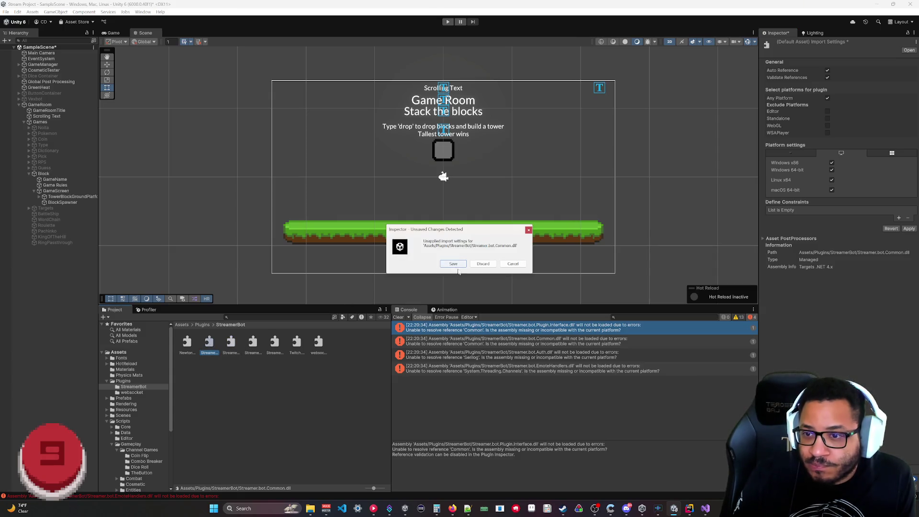
- Discard the pending Common.dll changes and turn off Validate References for Plugin.Interface
{"action": "left_click", "coordinate": [512, 263]}
{"action": "left_click", "coordinate": [210, 342]}
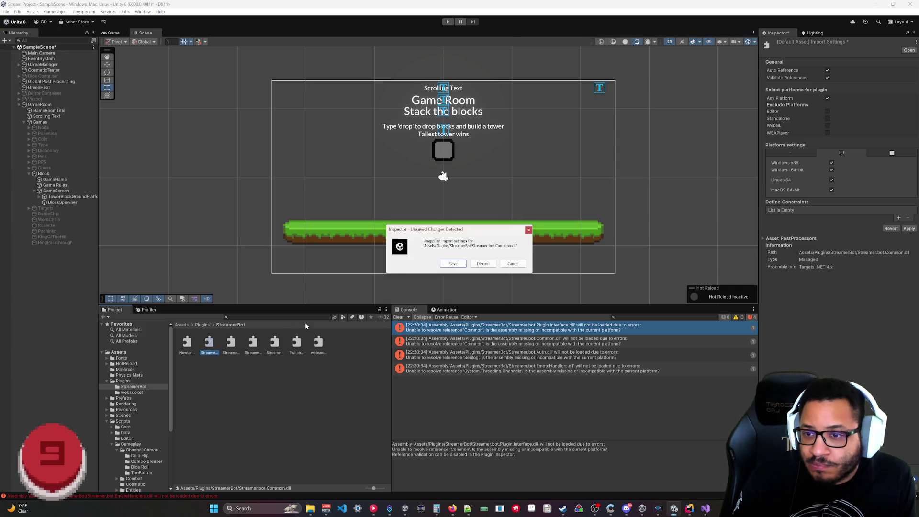
{"action": "left_click", "coordinate": [483, 263]}
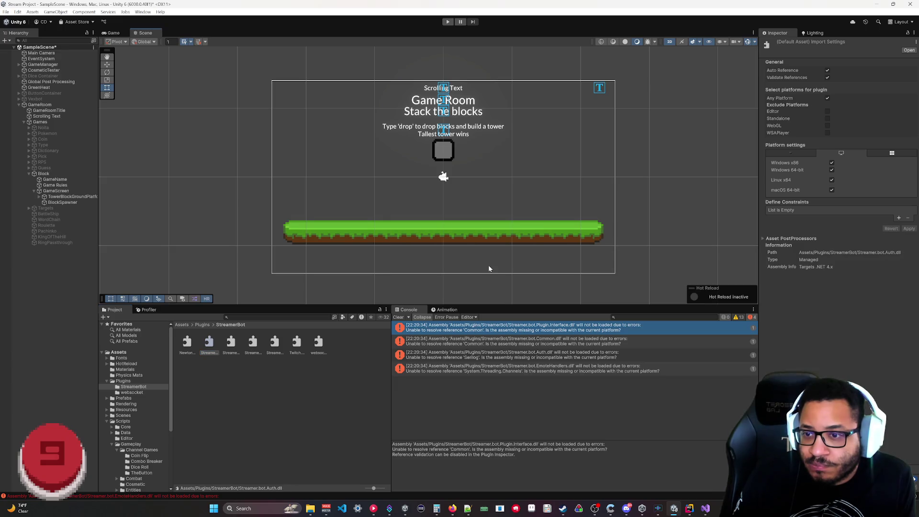
{"action": "left_click", "coordinate": [209, 342]}
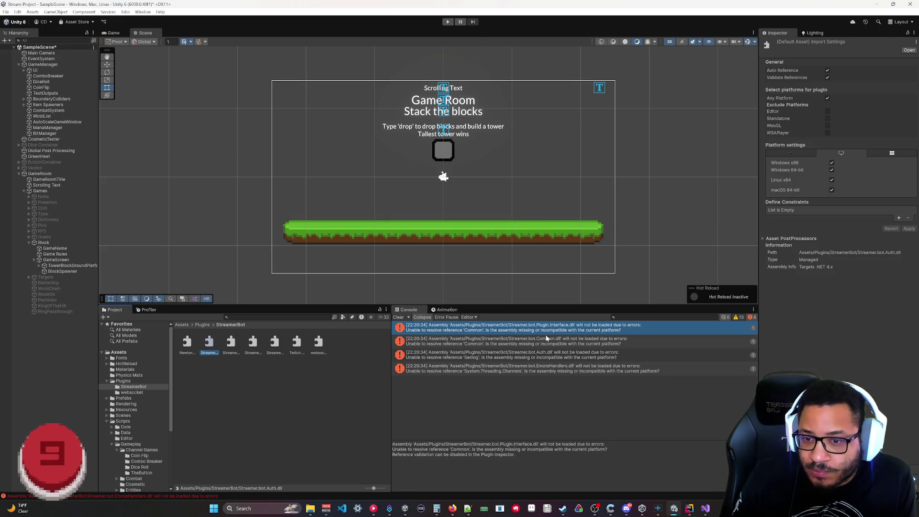
{"action": "left_click", "coordinate": [231, 343]}
{"action": "left_click", "coordinate": [253, 342]}
{"action": "left_click", "coordinate": [274, 343]}
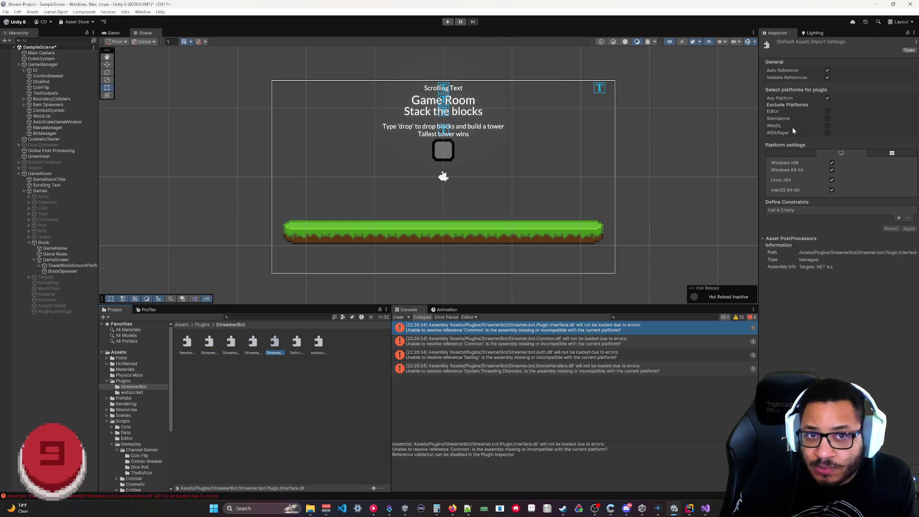
{"action": "left_click", "coordinate": [827, 78]}
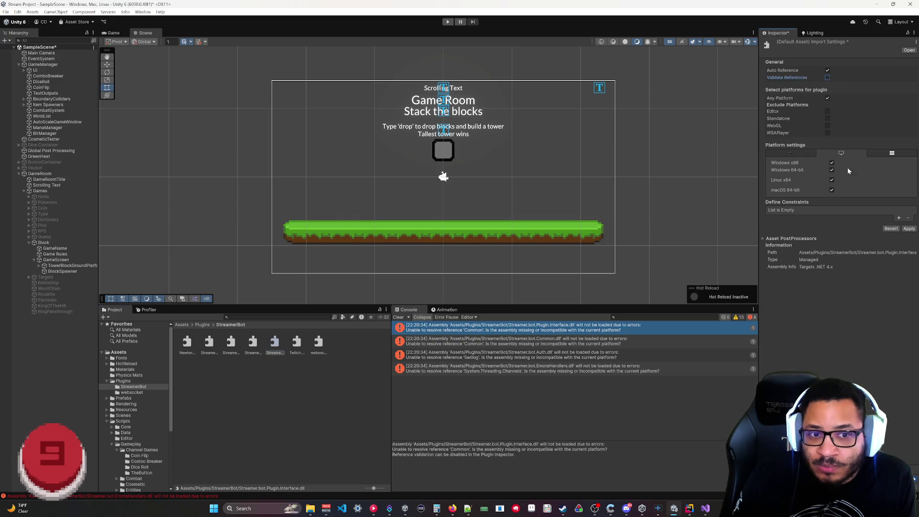
{"action": "left_click", "coordinate": [909, 228]}
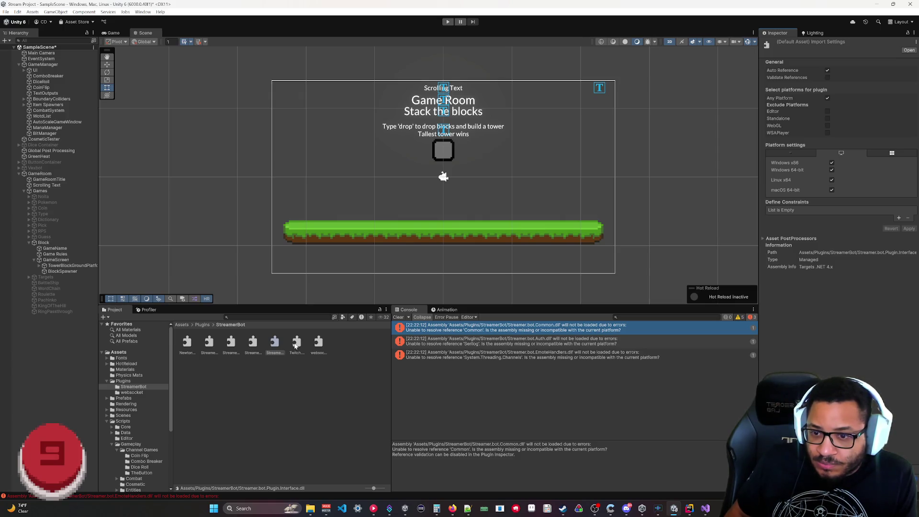
- Turn off Validate References for Streamer.bot.Auth.dll and apply
{"action": "left_click", "coordinate": [231, 342]}
{"action": "left_click", "coordinate": [209, 342]}
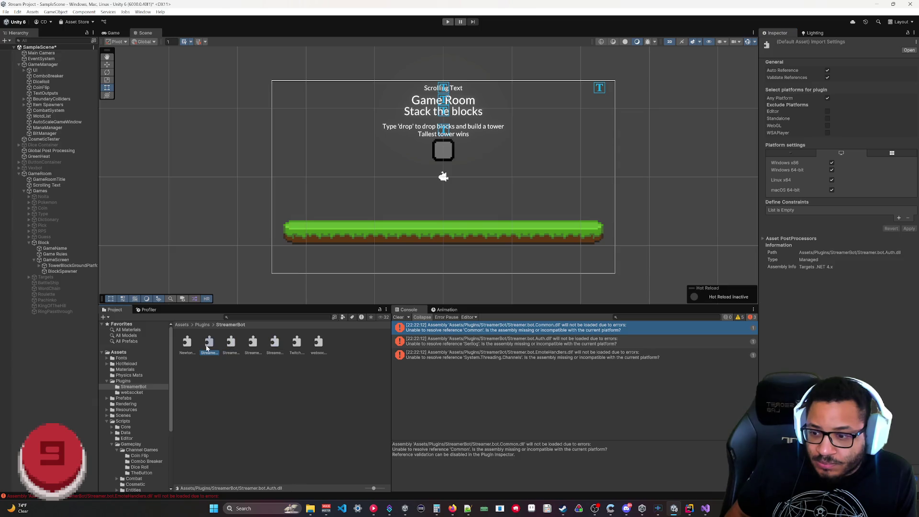
{"action": "left_click", "coordinate": [827, 77]}
{"action": "left_click", "coordinate": [908, 228]}
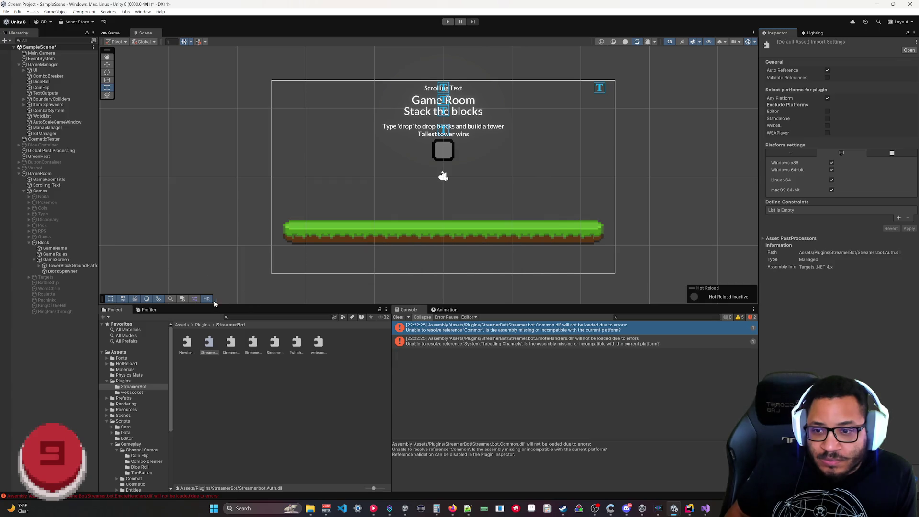
- Turn off Validate References for Streamer.bot.Common.dll and apply
{"action": "left_click", "coordinate": [273, 344]}
{"action": "left_click", "coordinate": [253, 343]}
{"action": "left_click", "coordinate": [231, 343]}
{"action": "left_click", "coordinate": [827, 77]}
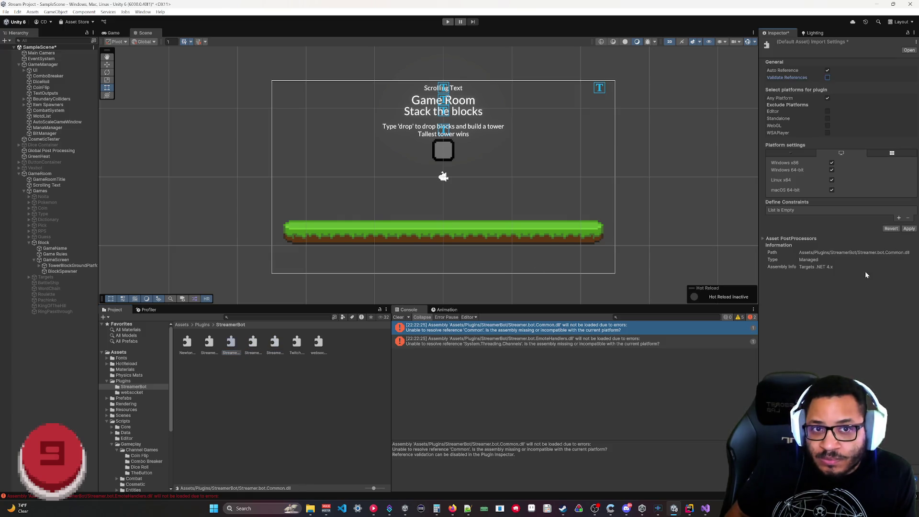
{"action": "left_click", "coordinate": [909, 229]}
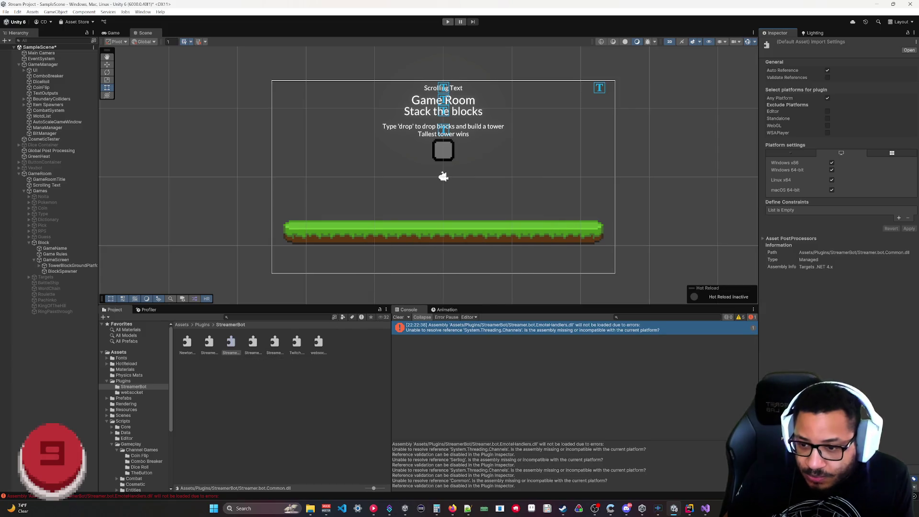
{"action": "scroll", "coordinate": [519, 461], "scroll_direction": "down", "scroll_amount": 1}
{"action": "scroll", "coordinate": [520, 463], "scroll_direction": "up", "scroll_amount": 1}
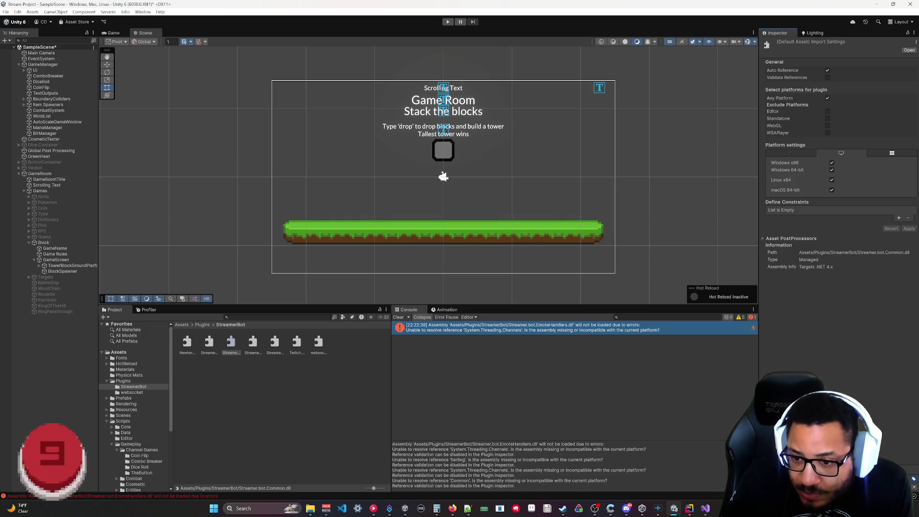
{"action": "left_click", "coordinate": [274, 342]}
{"action": "left_click", "coordinate": [246, 348]}
{"action": "left_click", "coordinate": [827, 77]}
{"action": "left_click", "coordinate": [908, 228]}
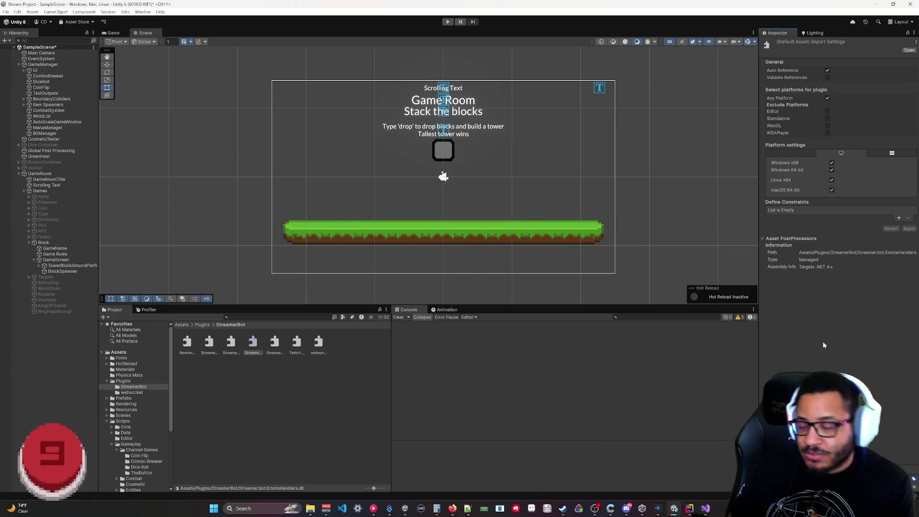
- In Rider, place the cursor on the empty line above RequestUserVariables
{"action": "left_click", "coordinate": [689, 508]}
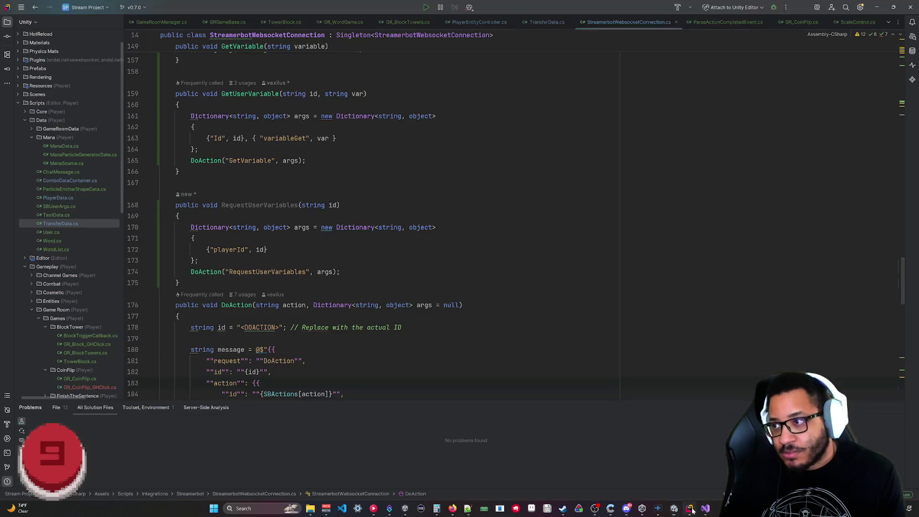
{"action": "left_click", "coordinate": [178, 216]}
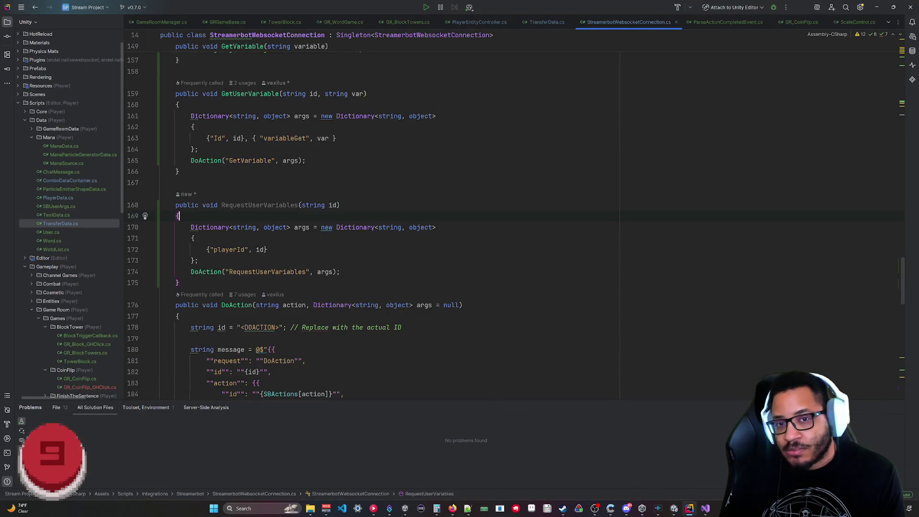
{"action": "left_click", "coordinate": [160, 182]}
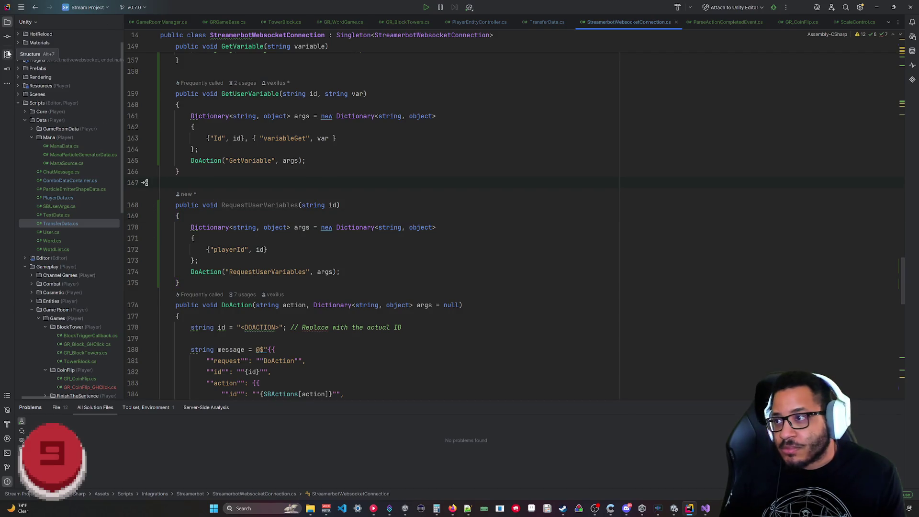
{"action": "scroll", "coordinate": [36, 120], "scroll_direction": "up", "scroll_amount": 1}
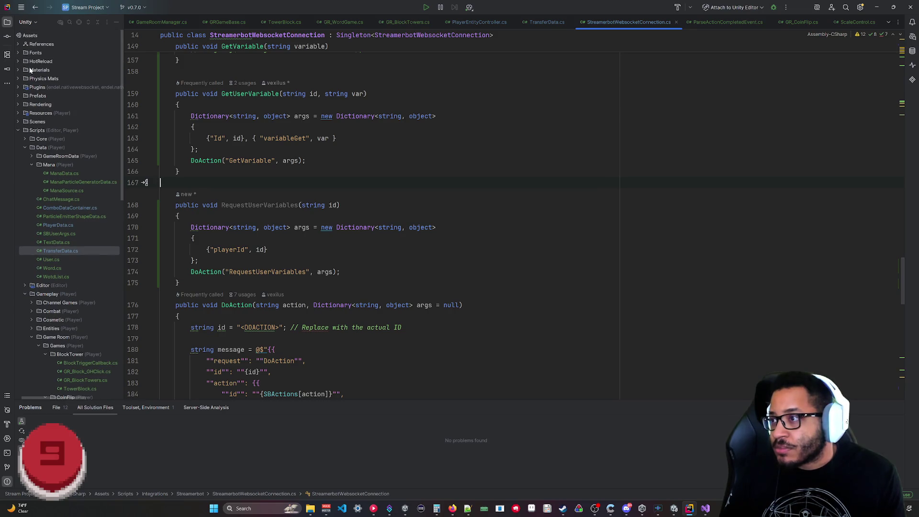
- Expand References and open the Streamer.bot.Plugin.Interface assembly in the Assemblies view
{"action": "left_click", "coordinate": [18, 43]}
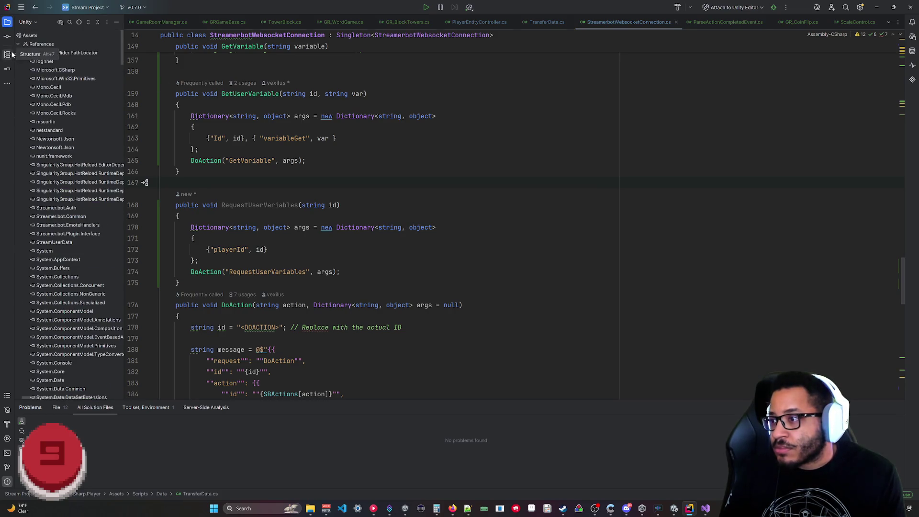
{"action": "scroll", "coordinate": [108, 236], "scroll_direction": "down", "scroll_amount": 5}
{"action": "scroll", "coordinate": [101, 235], "scroll_direction": "down", "scroll_amount": 20}
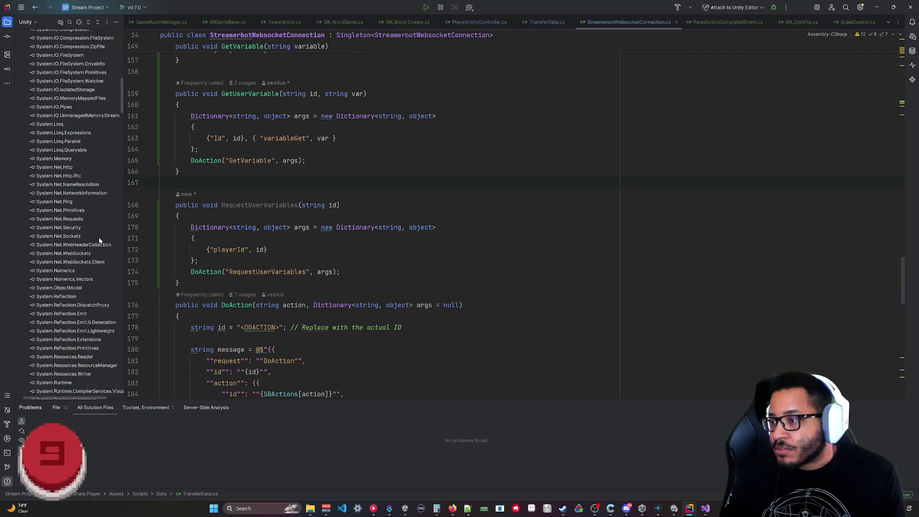
{"action": "mouse_move", "coordinate": [123, 127]}
{"action": "left_mouse_down"}
{"action": "mouse_move", "coordinate": [139, 289]}
{"action": "mouse_move", "coordinate": [152, 189]}
{"action": "mouse_move", "coordinate": [133, 33]}
{"action": "left_mouse_up"}
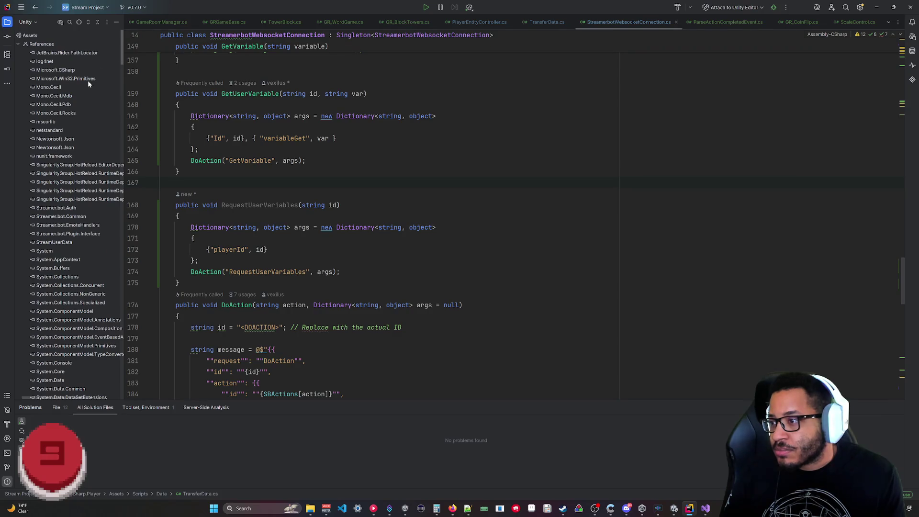
{"action": "left_click", "coordinate": [67, 235]}
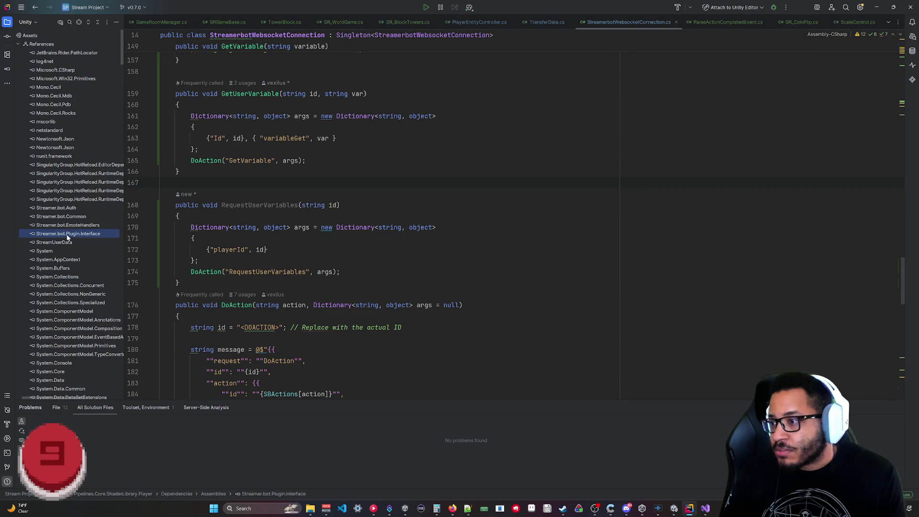
{"action": "double_click", "coordinate": [67, 235]}
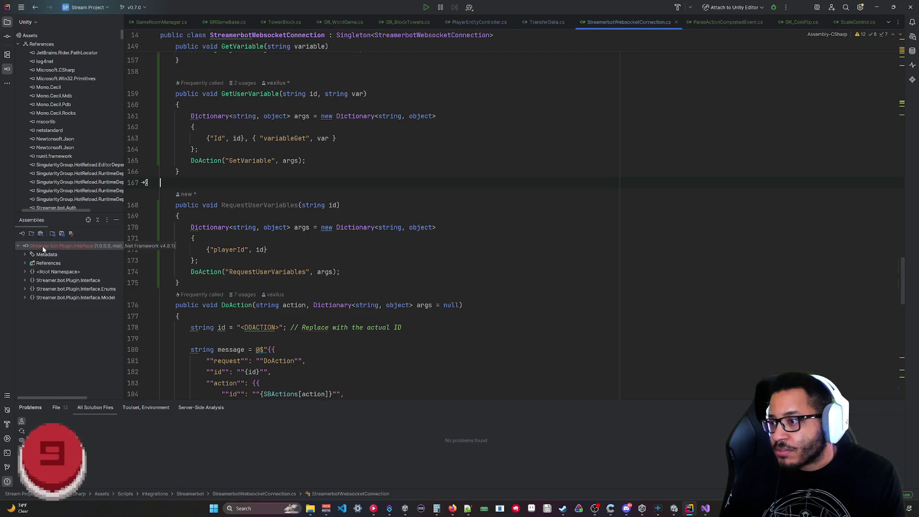
- Browse the Enums and Interface namespaces, peeking at the GameInfo and TwitchReward members
{"action": "left_click", "coordinate": [25, 288]}
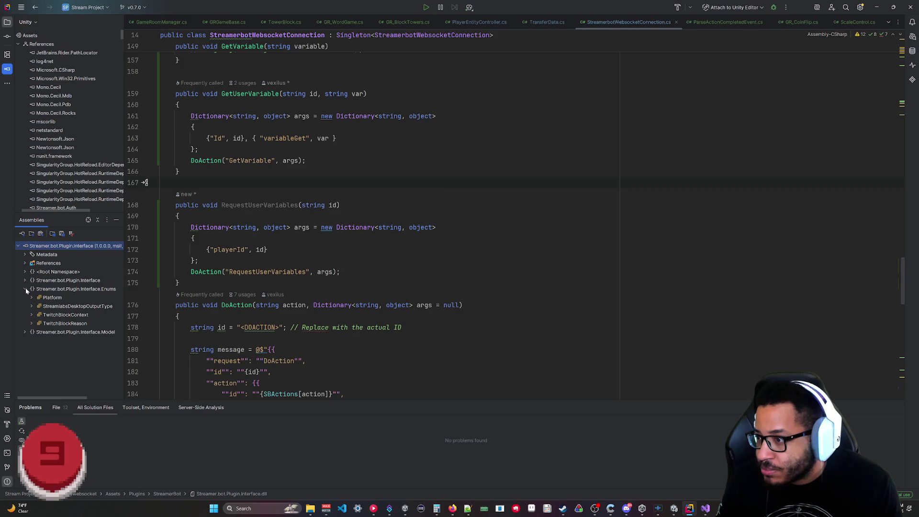
{"action": "left_click", "coordinate": [25, 288]}
{"action": "left_click", "coordinate": [25, 281]}
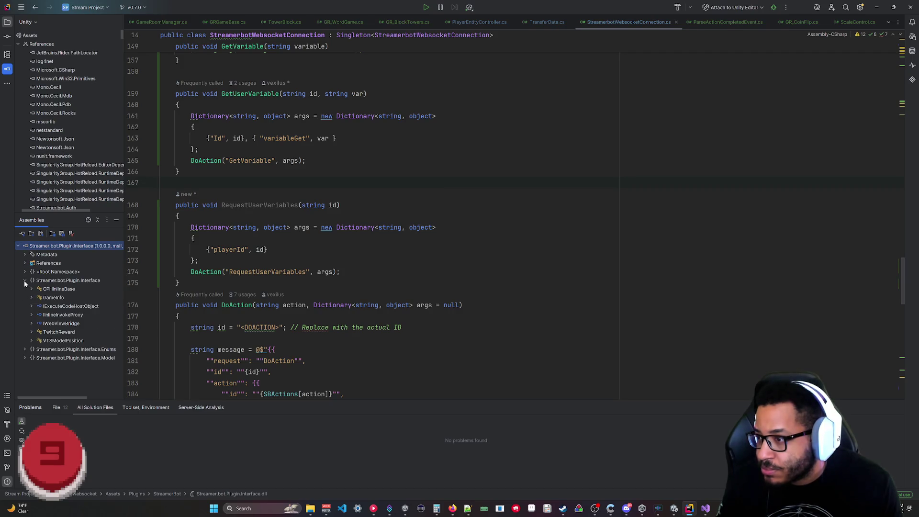
{"action": "left_click", "coordinate": [31, 297]}
{"action": "left_click", "coordinate": [30, 298]}
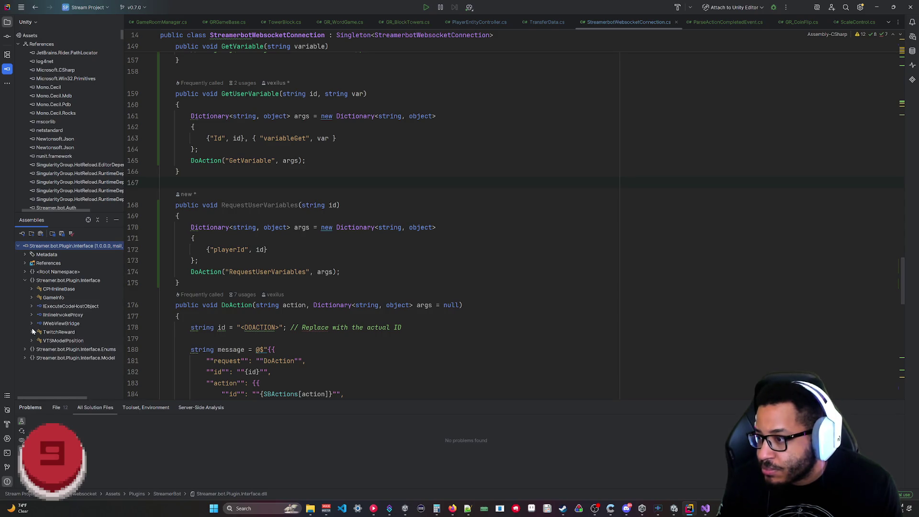
{"action": "left_click", "coordinate": [33, 332]}
{"action": "scroll", "coordinate": [33, 324], "scroll_direction": "up", "scroll_amount": 1}
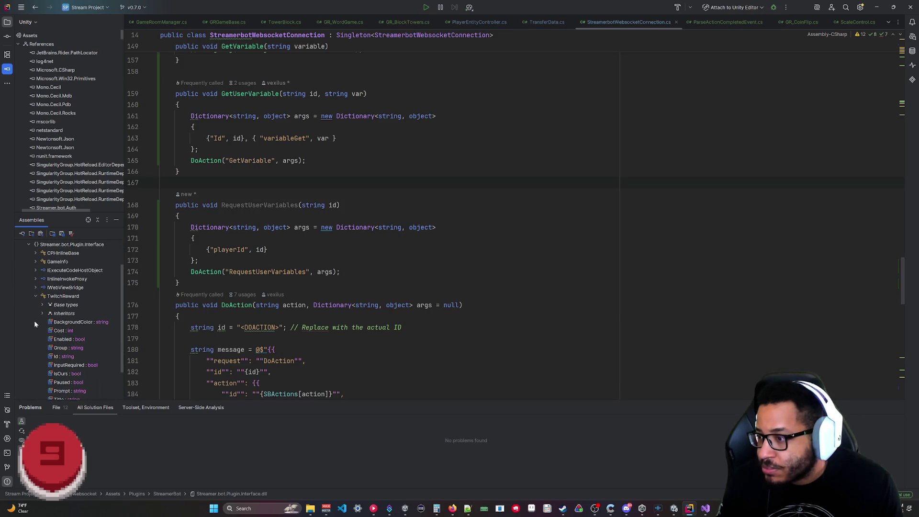
{"action": "left_click", "coordinate": [34, 296]}
{"action": "left_click", "coordinate": [28, 279]}
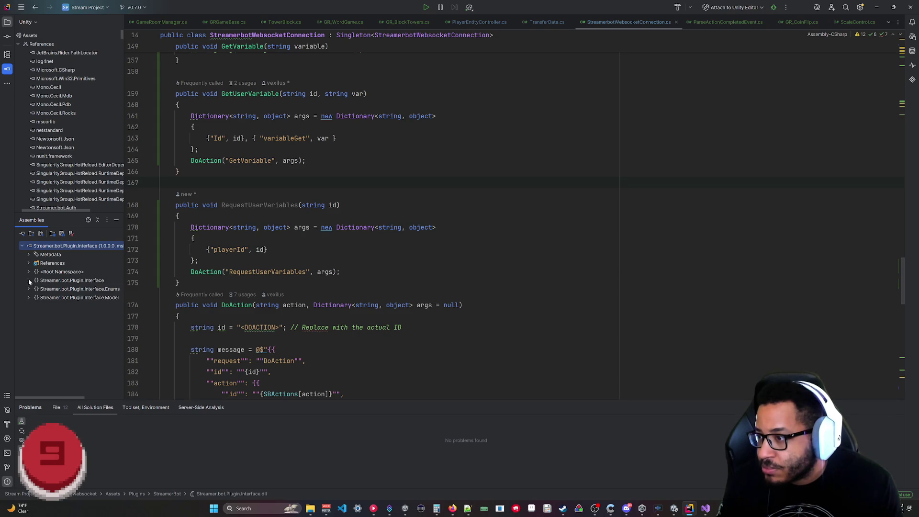
- Expand the Model namespace and TwitchUserInfoEx to list members like AccountAge and CreatedAt
{"action": "left_click", "coordinate": [29, 272]}
{"action": "left_click", "coordinate": [29, 274]}
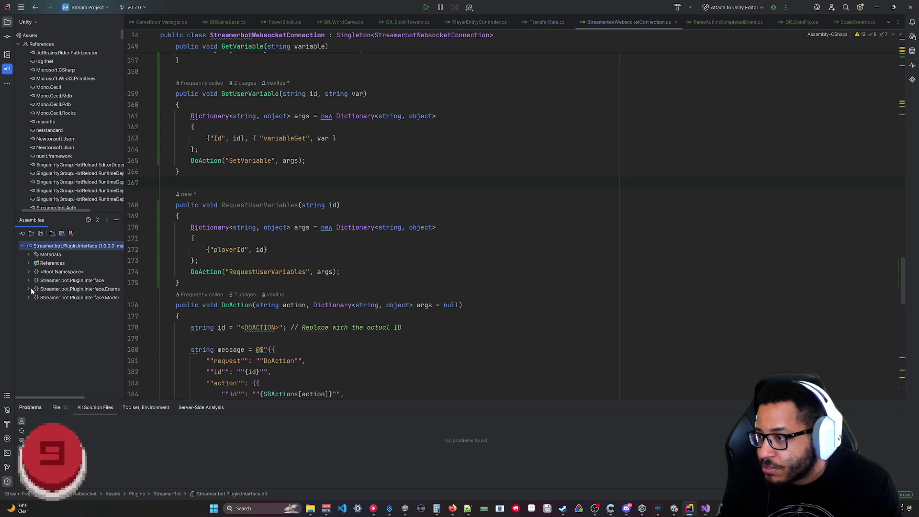
{"action": "left_click", "coordinate": [28, 297]}
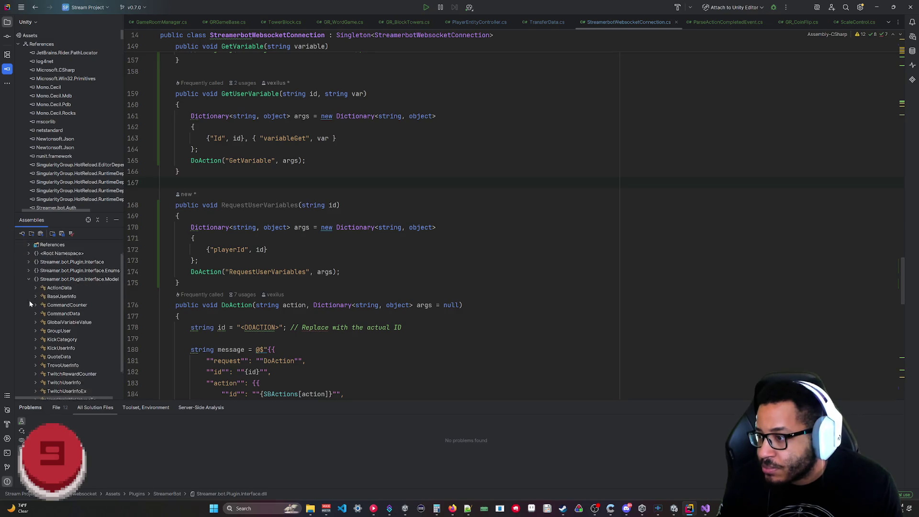
{"action": "left_click", "coordinate": [38, 354]}
{"action": "scroll", "coordinate": [75, 321], "scroll_direction": "up", "scroll_amount": 3}
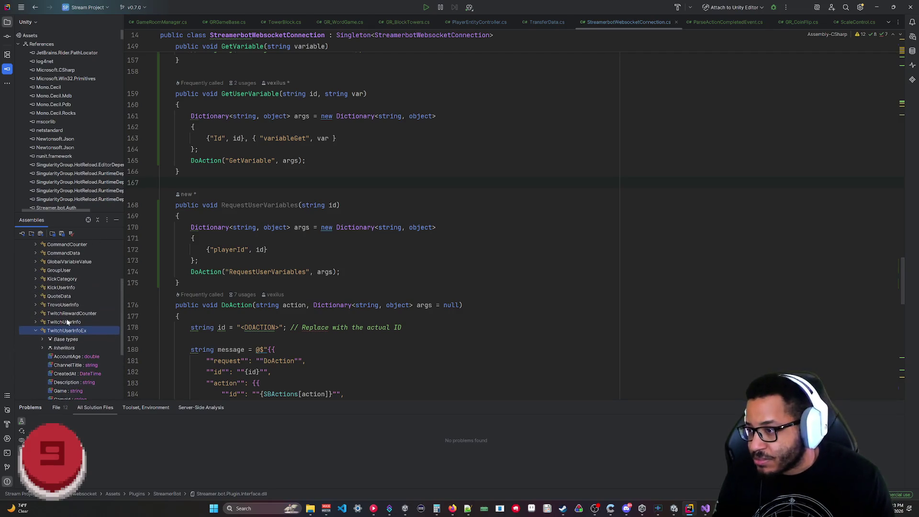
- Open the decompiled TwitchUserInfoEx source and scroll through it
{"action": "double_click", "coordinate": [64, 331]}
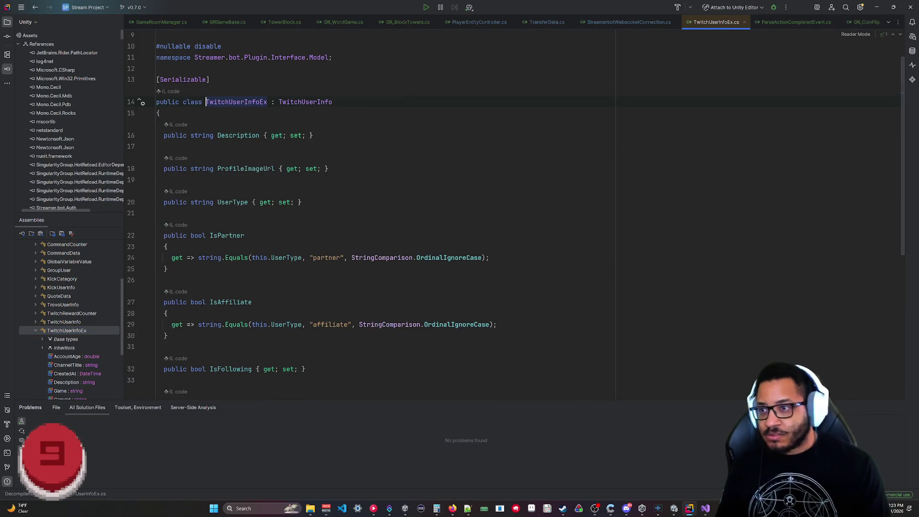
{"action": "scroll", "coordinate": [383, 215], "scroll_direction": "down", "scroll_amount": 5}
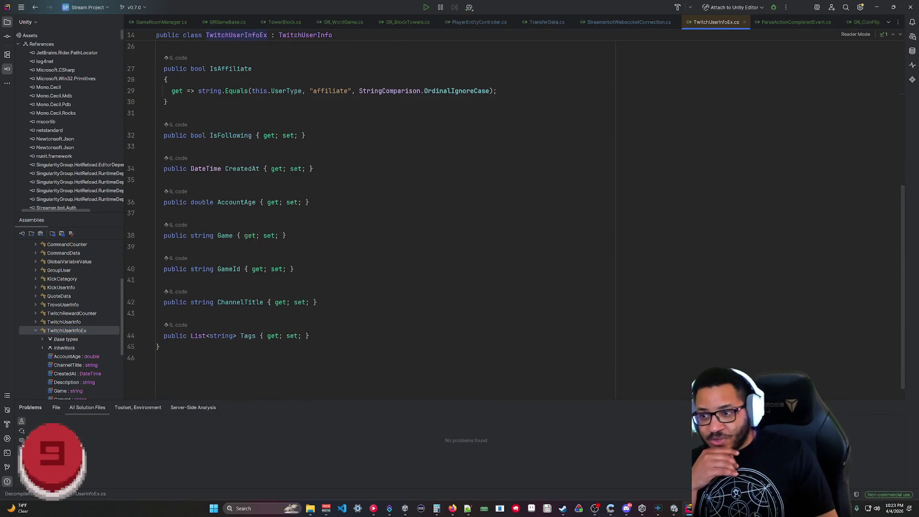
{"action": "scroll", "coordinate": [382, 215], "scroll_direction": "up", "scroll_amount": 5}
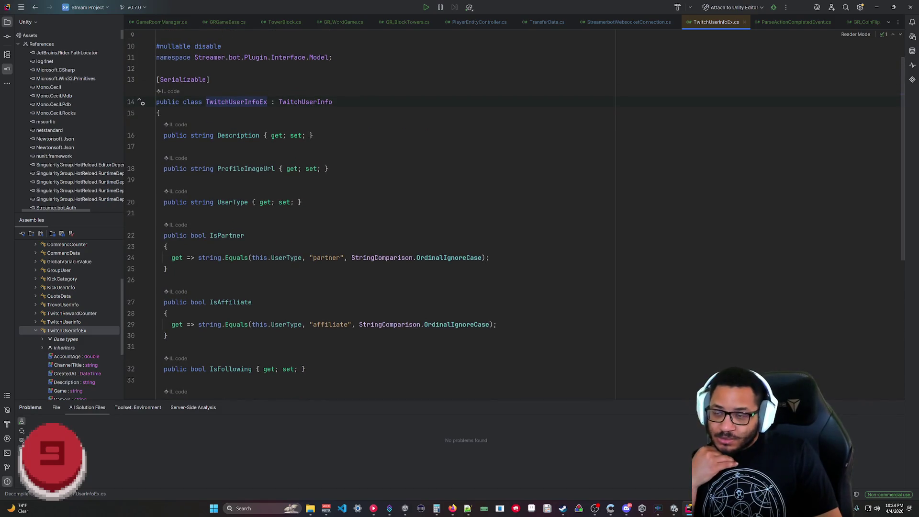
- Collapse the assembly tree, hide the assemblies browser and close the decompiled file
{"action": "left_click", "coordinate": [36, 331]}
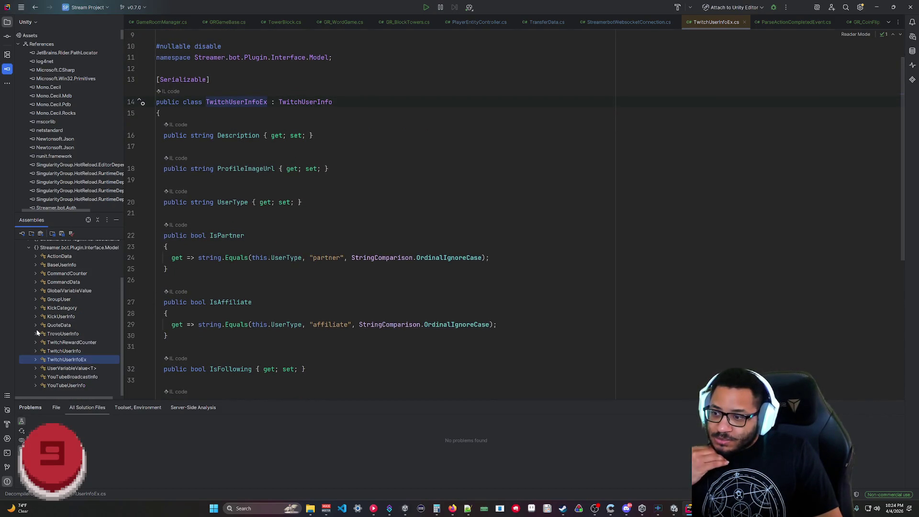
{"action": "scroll", "coordinate": [30, 313], "scroll_direction": "up", "scroll_amount": 2}
{"action": "left_click", "coordinate": [29, 298]}
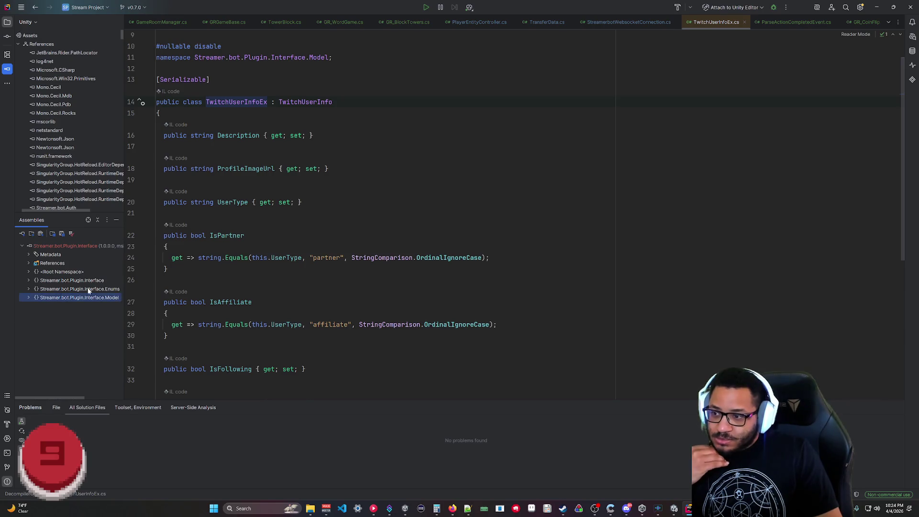
{"action": "left_click", "coordinate": [23, 246]}
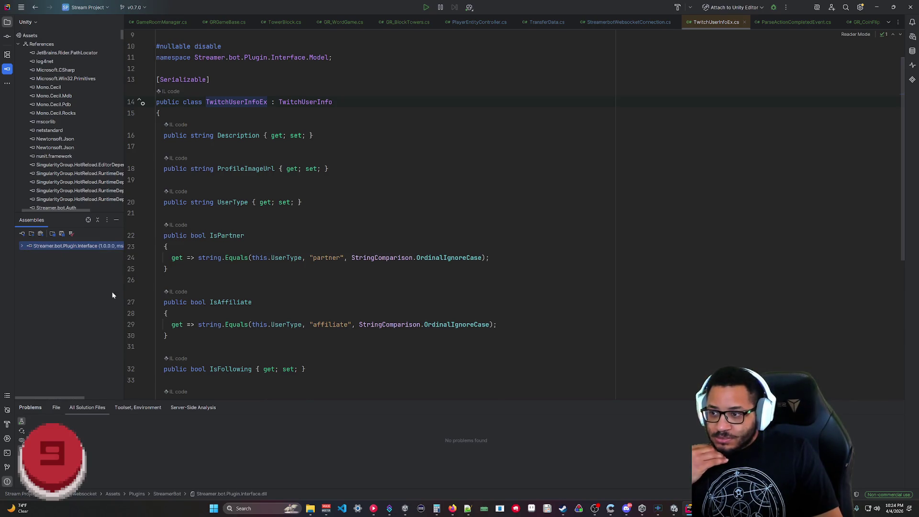
{"action": "left_click", "coordinate": [116, 220]}
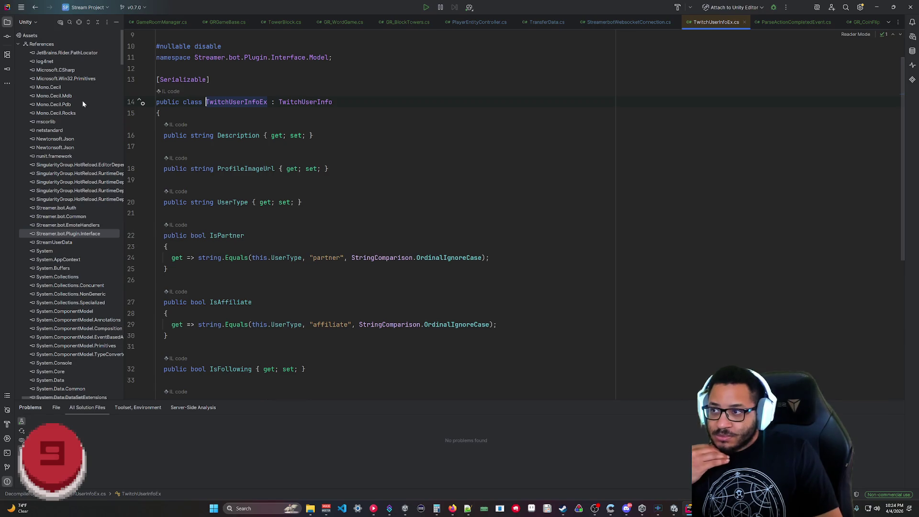
{"action": "left_click", "coordinate": [17, 44]}
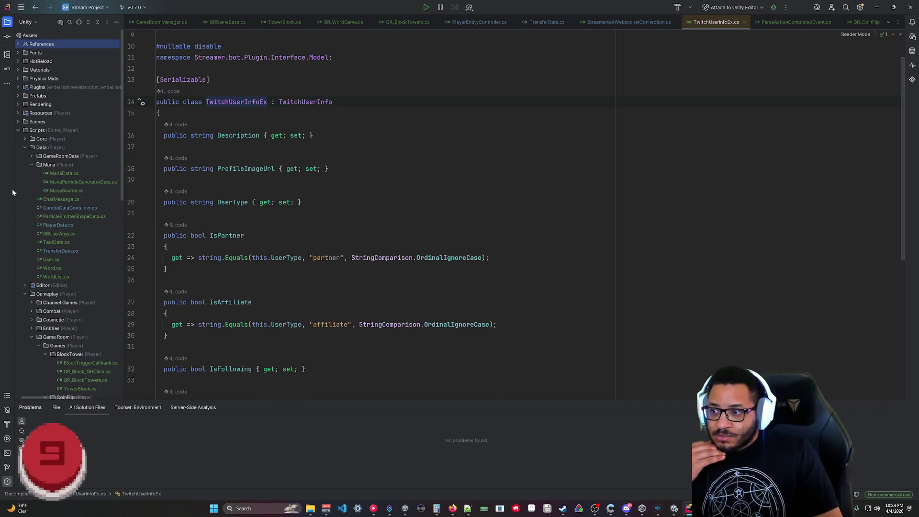
{"action": "scroll", "coordinate": [383, 215], "scroll_direction": "up", "scroll_amount": 2}
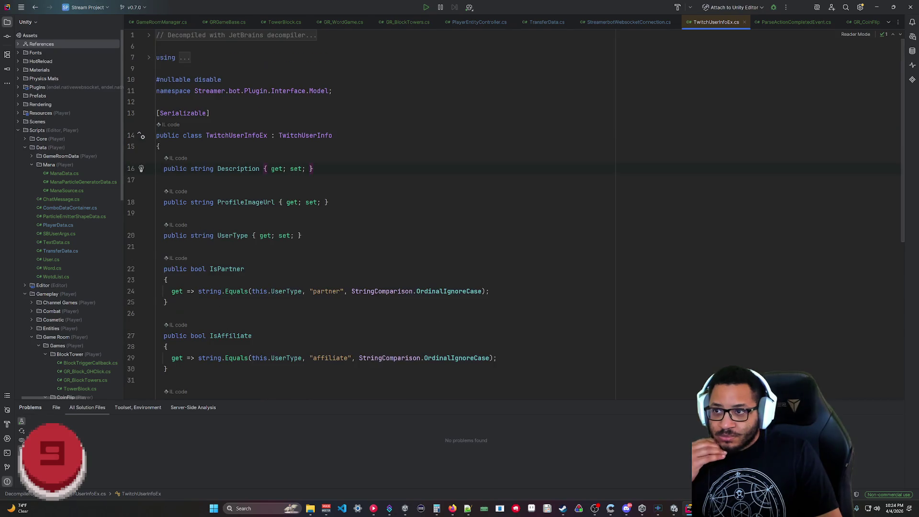
{"action": "scroll", "coordinate": [383, 215], "scroll_direction": "down", "scroll_amount": 5}
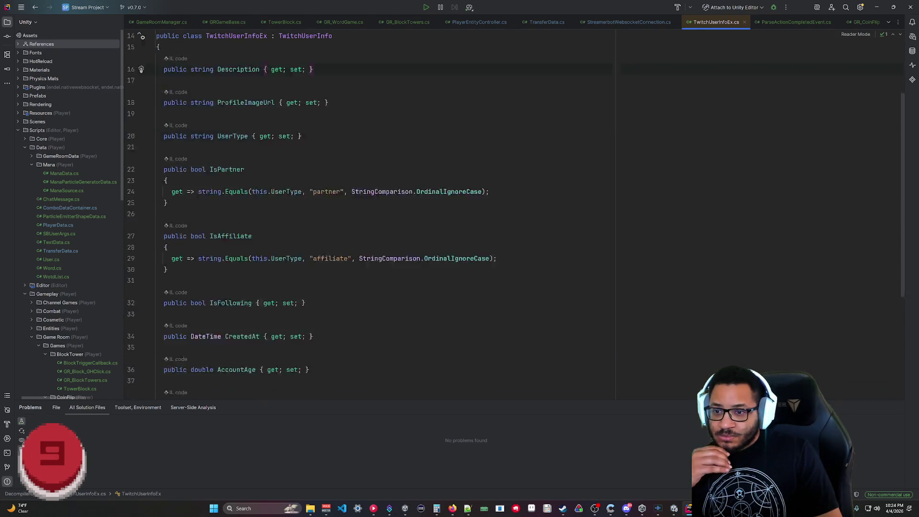
{"action": "scroll", "coordinate": [383, 216], "scroll_direction": "up", "scroll_amount": 5}
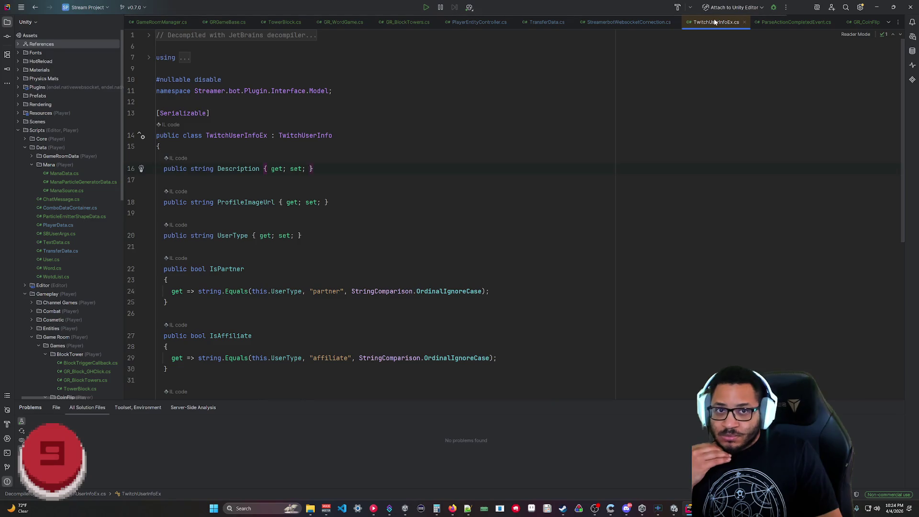
{"action": "left_click", "coordinate": [744, 22]}
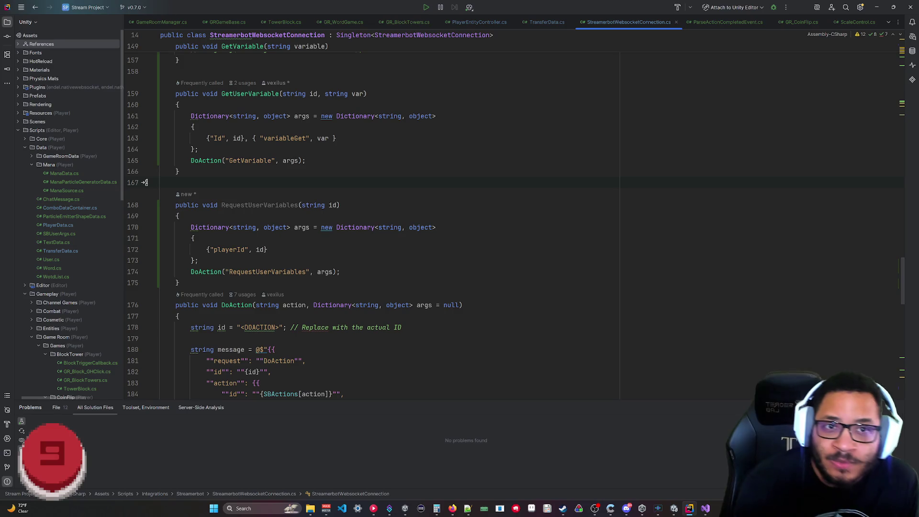
- Minimize Visual Studio and bring Streamer.bot's Edit Sub-Action code editor forward
{"action": "left_click", "coordinate": [706, 509]}
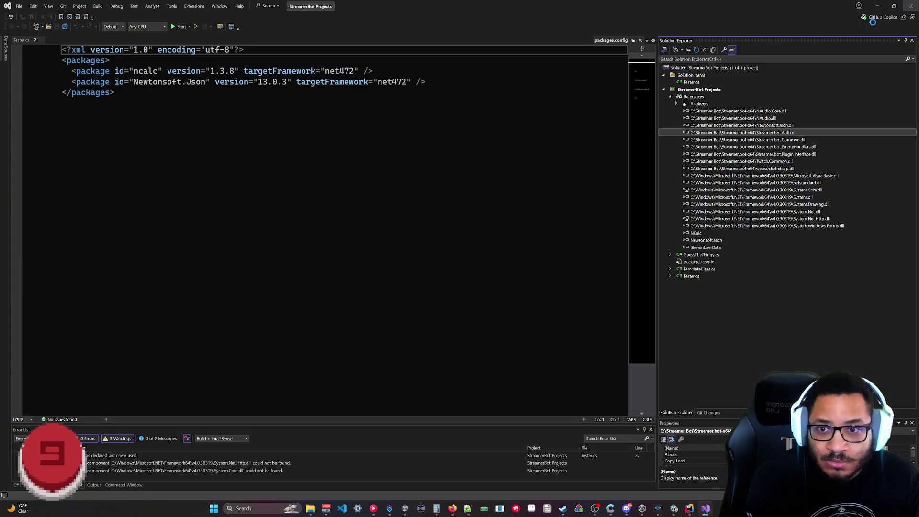
{"action": "left_click", "coordinate": [877, 6]}
{"action": "mouse_move", "coordinate": [397, 508]}
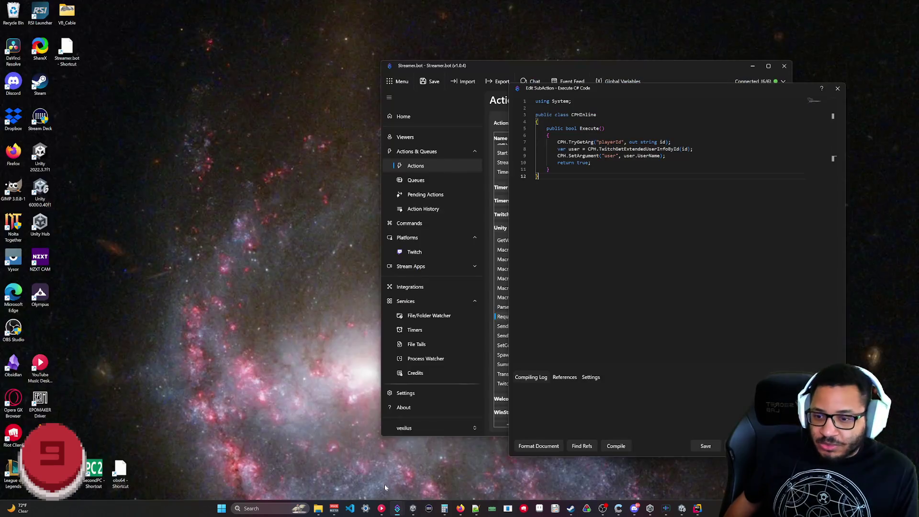
{"action": "left_click", "coordinate": [384, 484]}
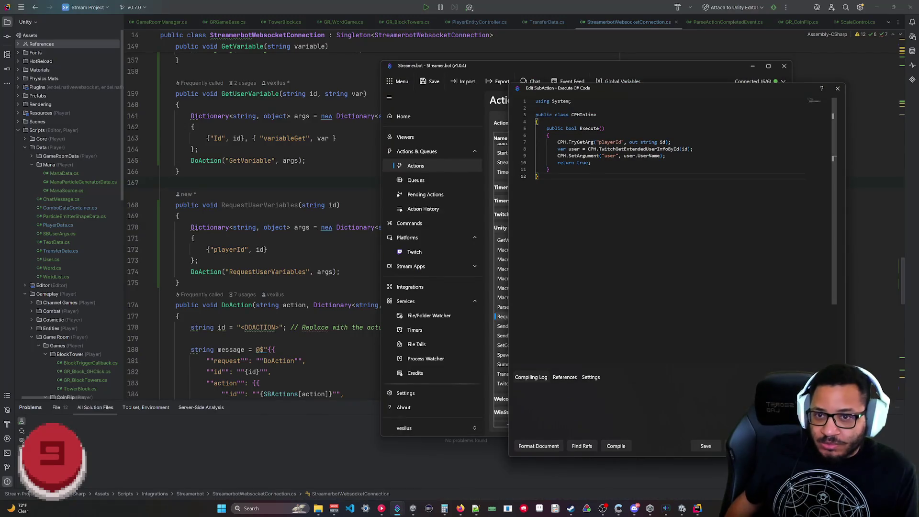
- Highlight the line fetching the Twitch user info, then move over to Unity
{"action": "left_click_drag", "start_coordinate": [694, 149], "coordinate": [558, 149]}
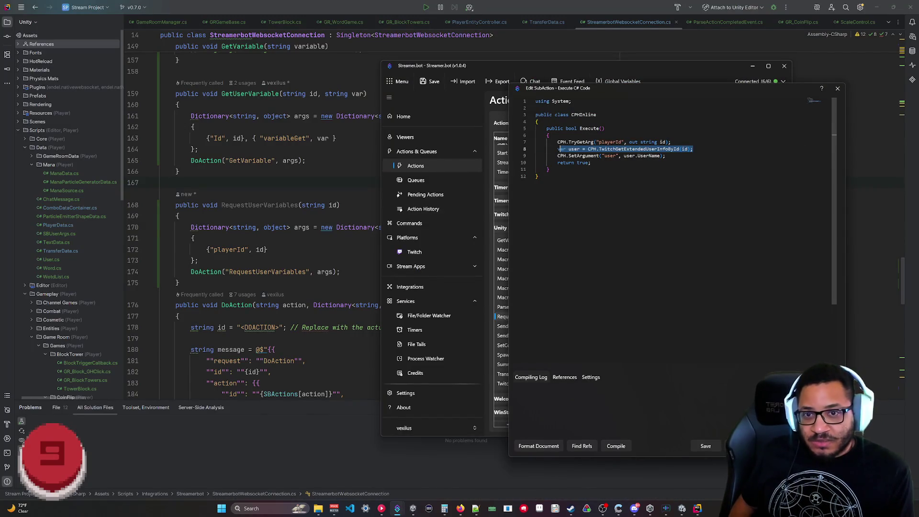
{"action": "left_click", "coordinate": [538, 176]}
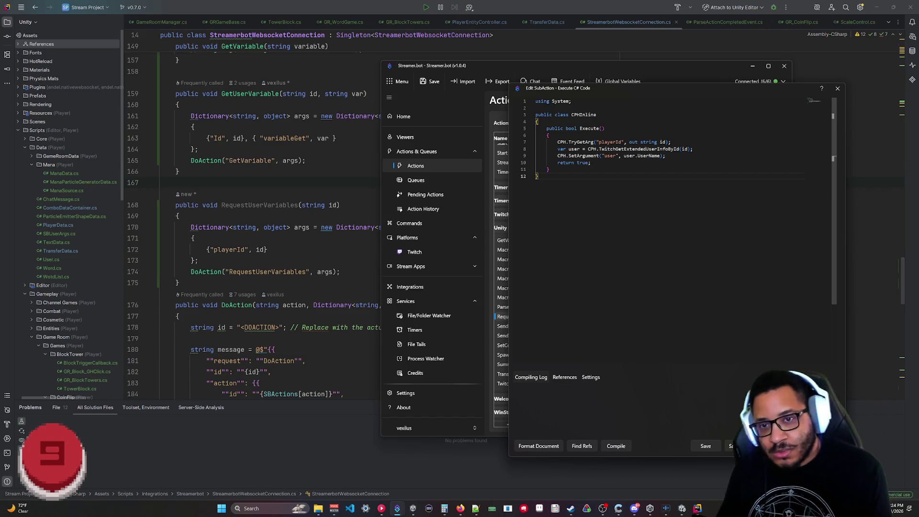
{"action": "left_click", "coordinate": [688, 510]}
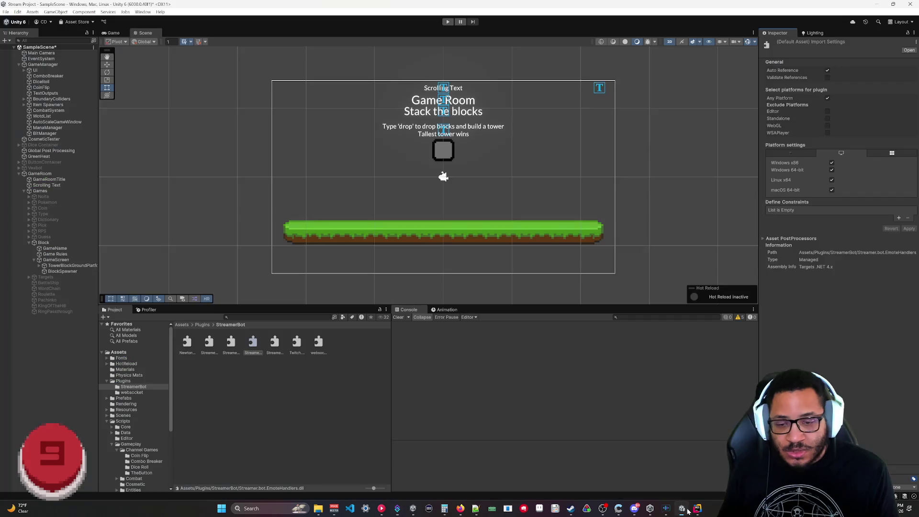
- Run the Game Room in Play mode from the Game view, test the red button, and stop
{"action": "left_click", "coordinate": [114, 32]}
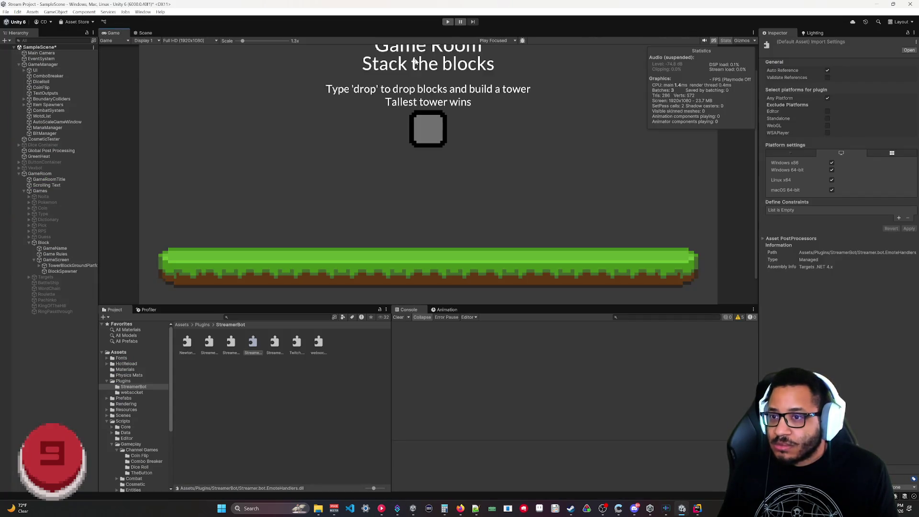
{"action": "left_click", "coordinate": [446, 22]}
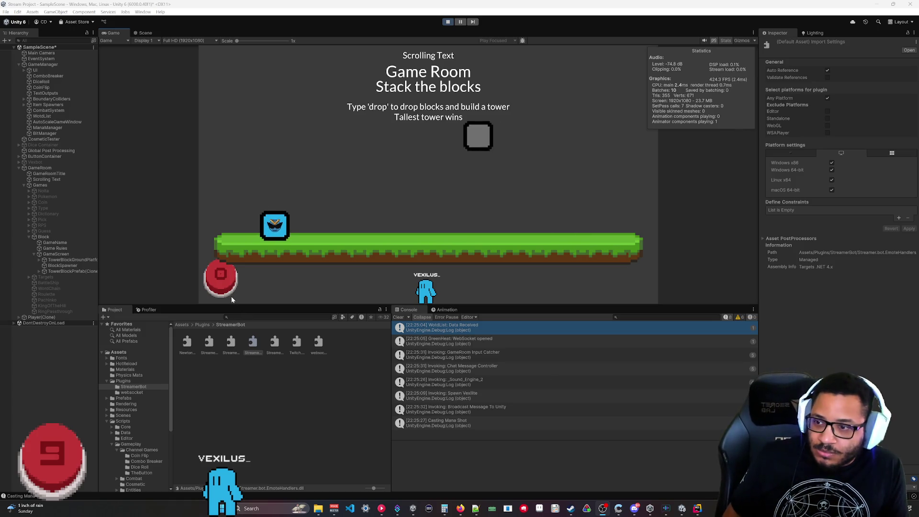
{"action": "left_click", "coordinate": [224, 280]}
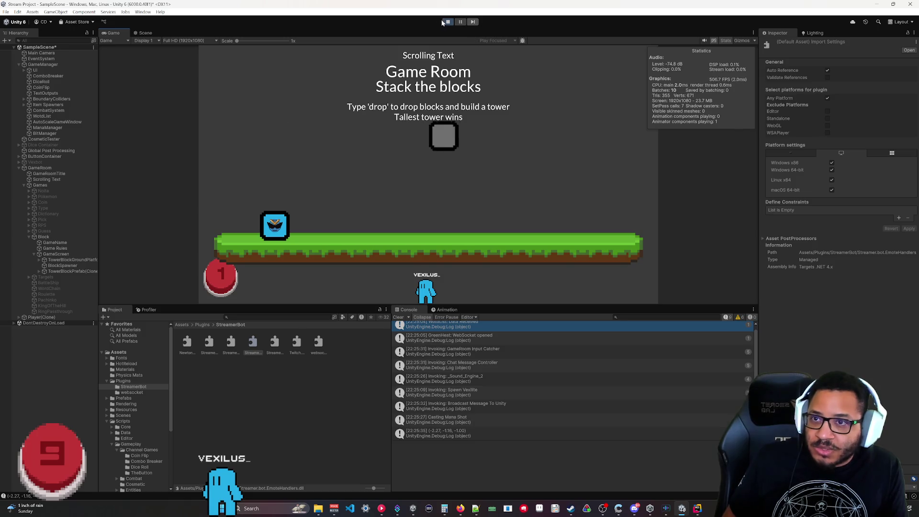
{"action": "key", "text": "ctrl+p"}
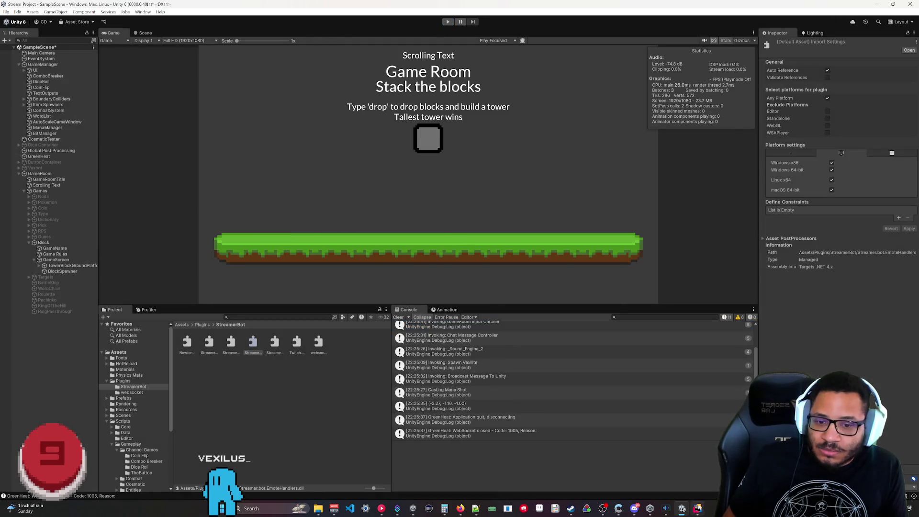
{"action": "left_click", "coordinate": [700, 507]}
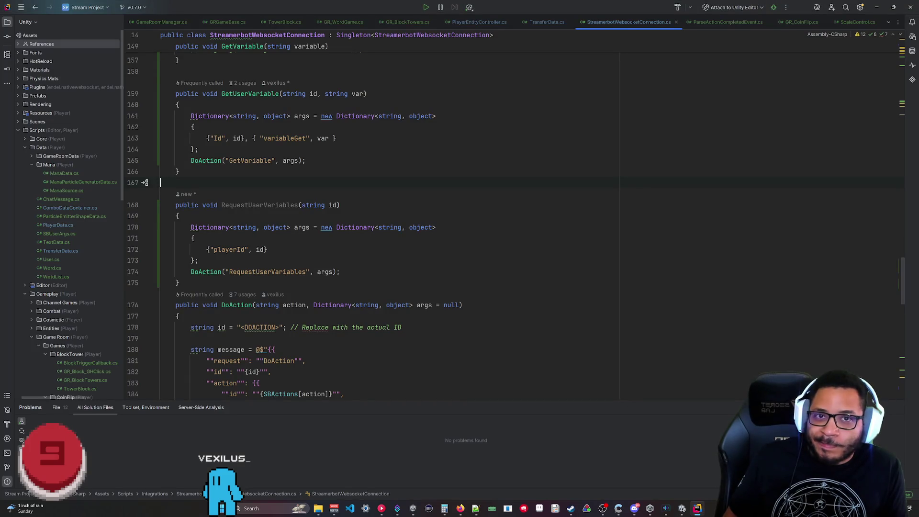
- Add a 'using Newtonsoft.Json;' import below using System in the Streamer.bot C# script
{"action": "mouse_move", "coordinate": [397, 507]}
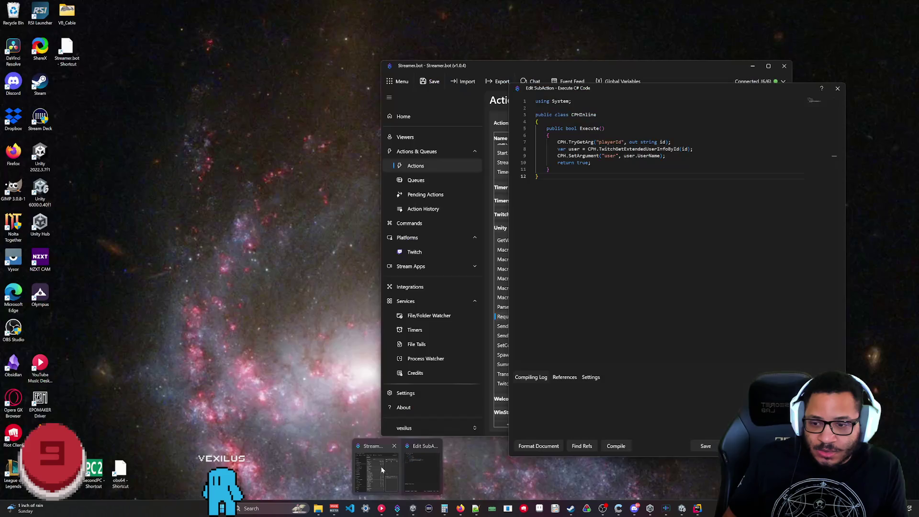
{"action": "left_click", "coordinate": [415, 461]}
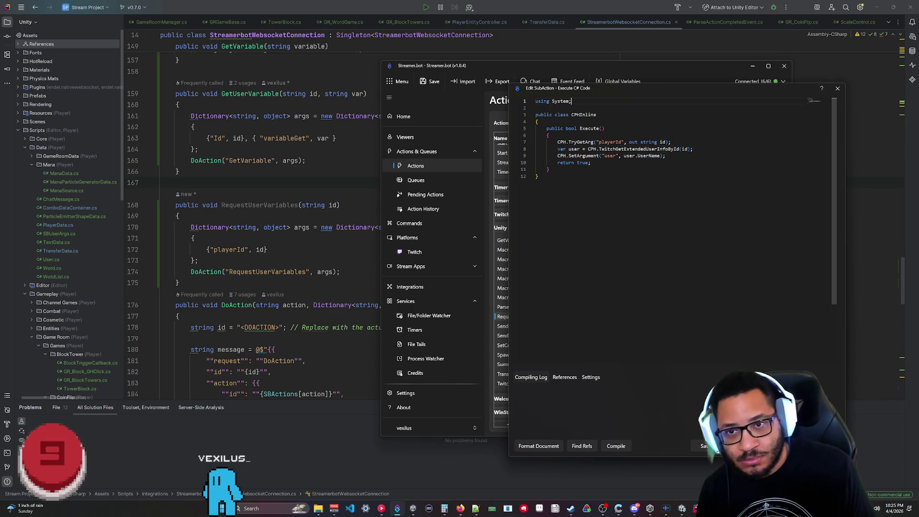
{"action": "key", "text": "Return"}
{"action": "type", "text": "using "}
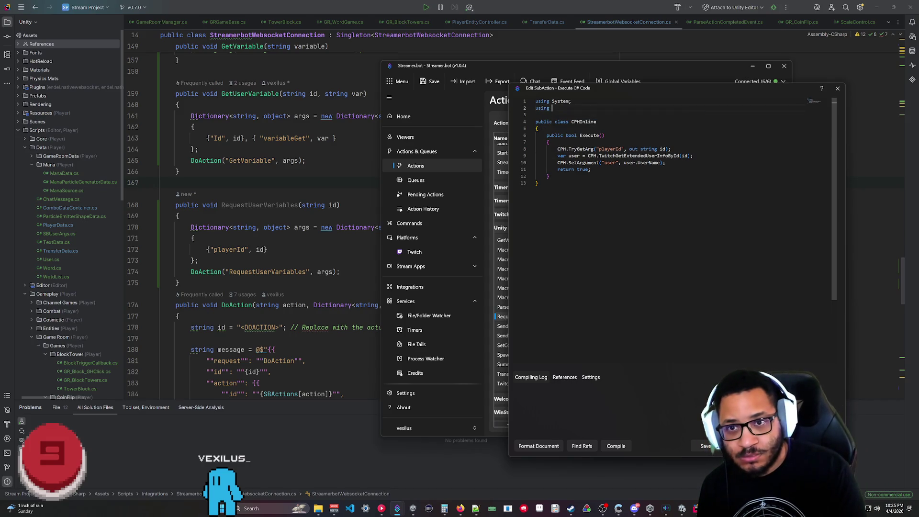
{"action": "type", "text": "Newtonsoft.Json;"}
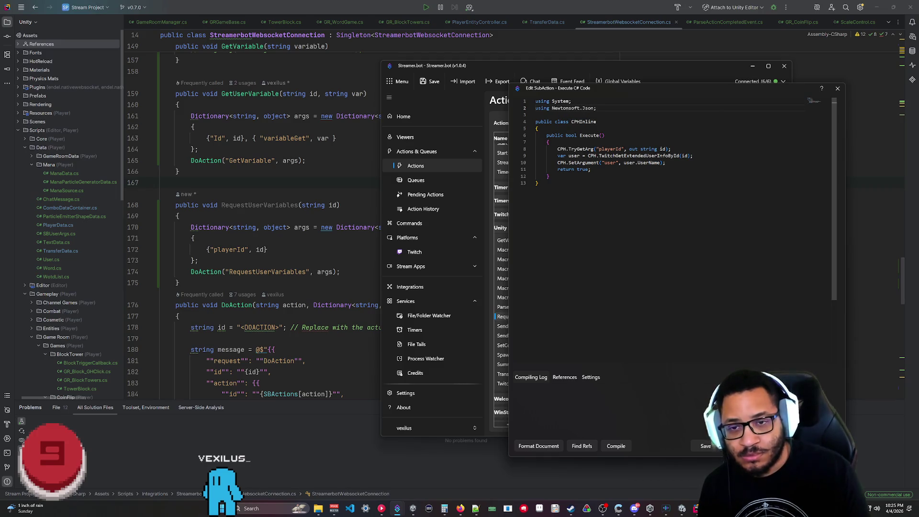
- Add 'string twitchUserData = JsonConvert.SerializeObject(user);' after the user-info fetch line
{"action": "left_click", "coordinate": [538, 183]}
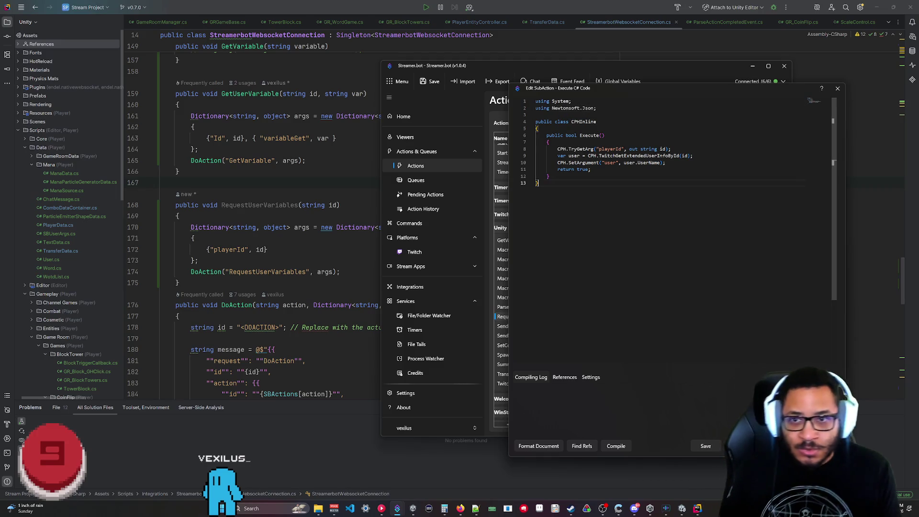
{"action": "left_click", "coordinate": [693, 156]}
{"action": "key", "text": "Return"}
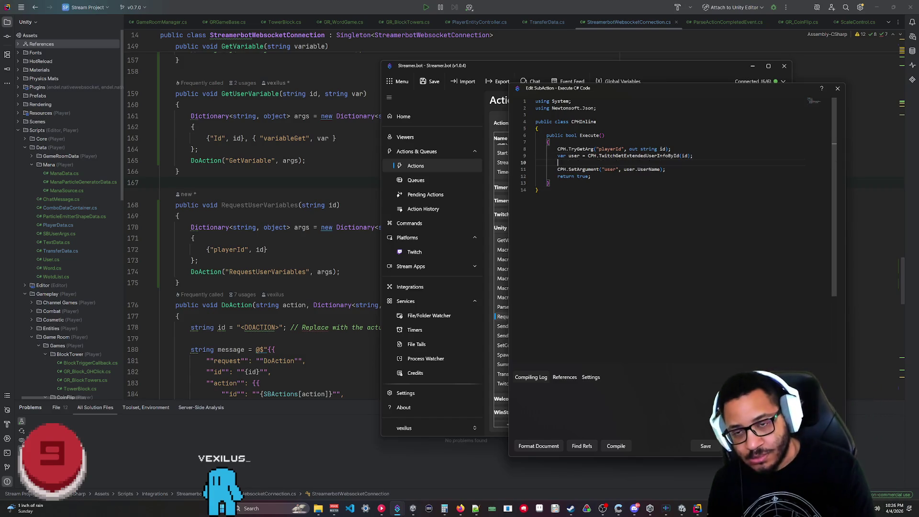
{"action": "type", "text": "string"}
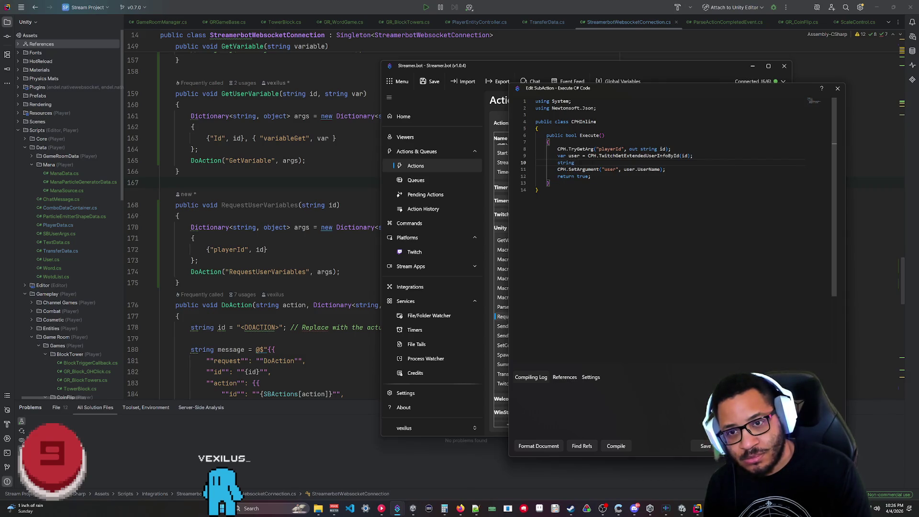
{"action": "type", "text": " twitch"}
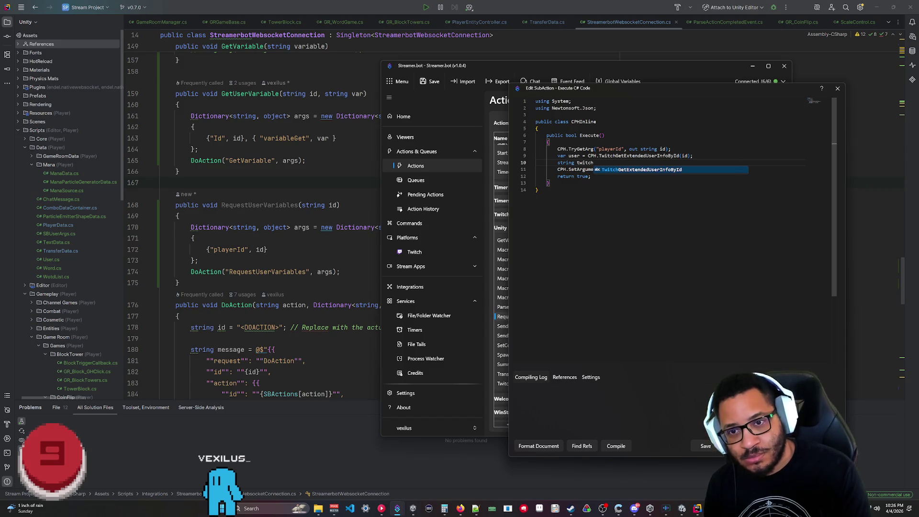
{"action": "type", "text": "UserDat"}
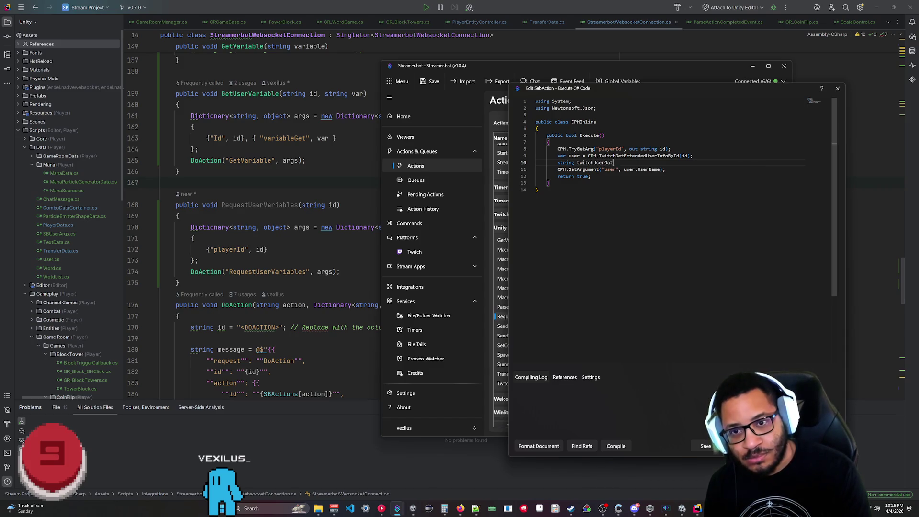
{"action": "type", "text": "a = JsonCon"}
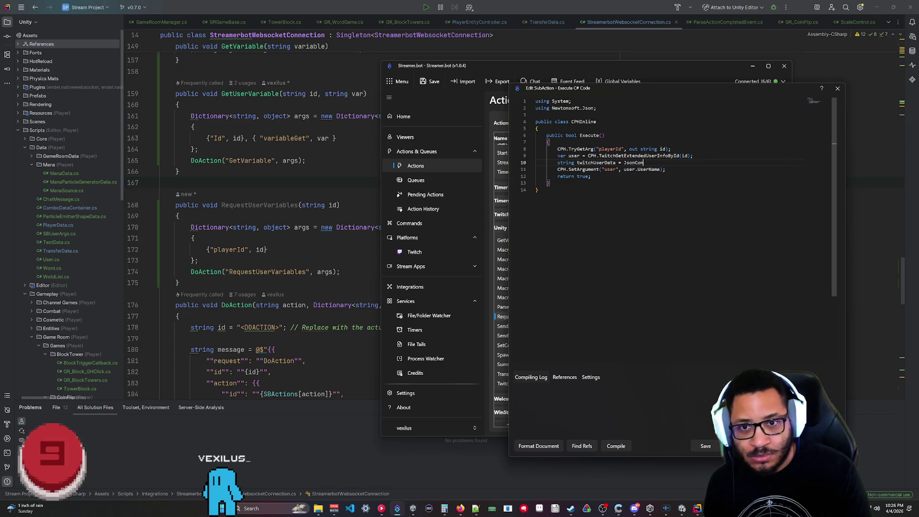
{"action": "type", "text": "vert."}
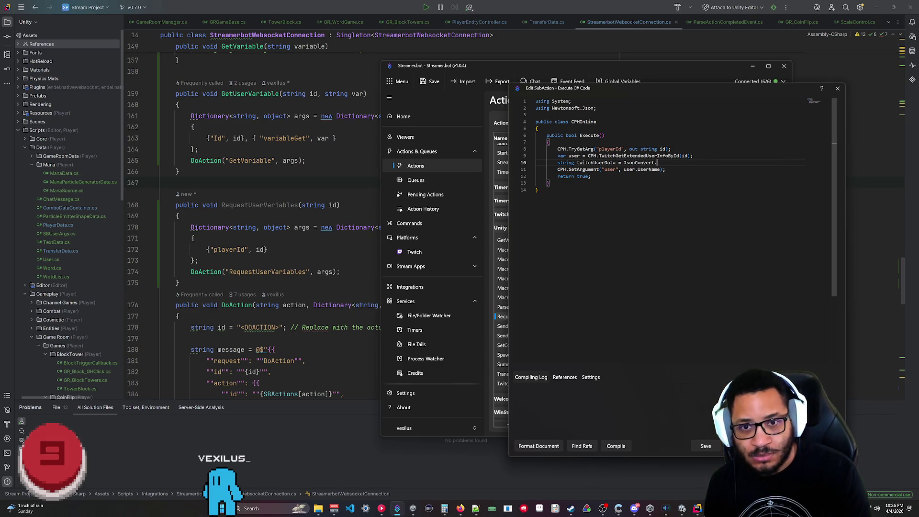
{"action": "type", "text": "Serialize"}
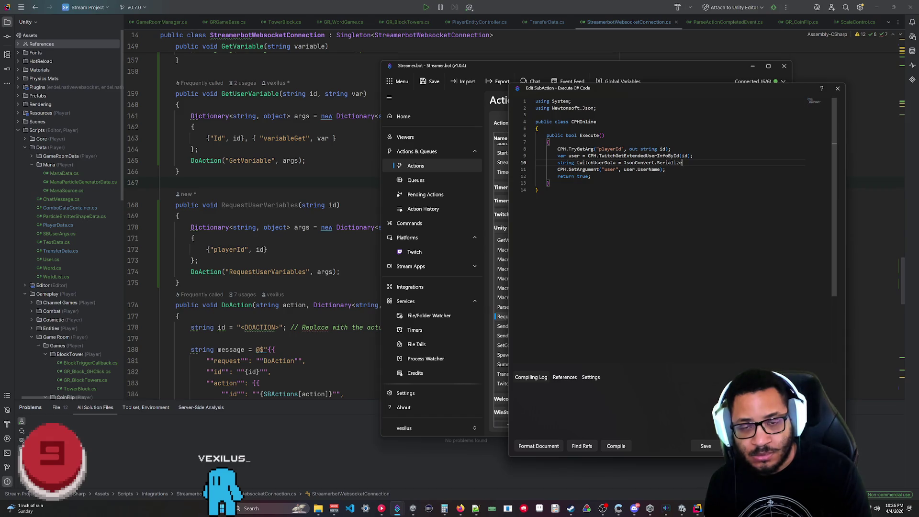
{"action": "type", "text": "Object(user"}
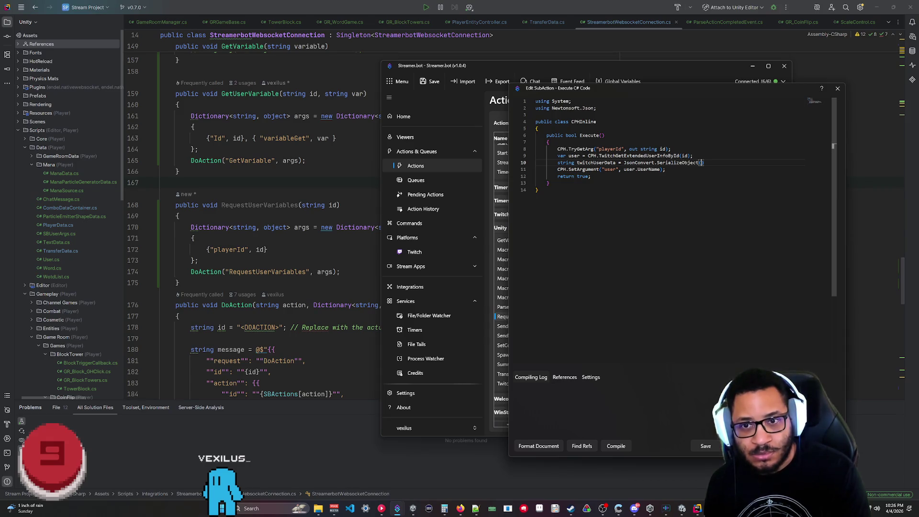
{"action": "type", "text": ");"}
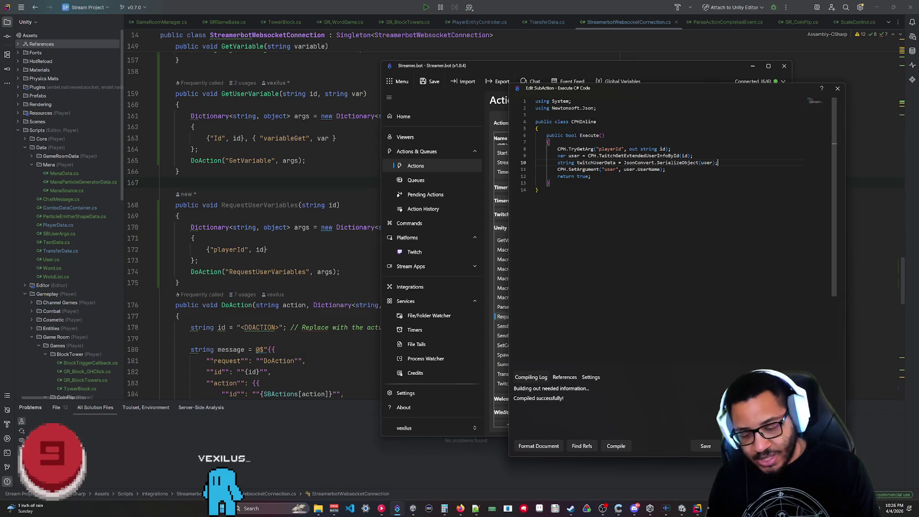
- Add a CPH.SetArgument line storing twitchUserData as "twitchExtUserData", then close the code editor
{"action": "key", "text": "Return"}
{"action": "type", "text": "CPH.SetArgument"}
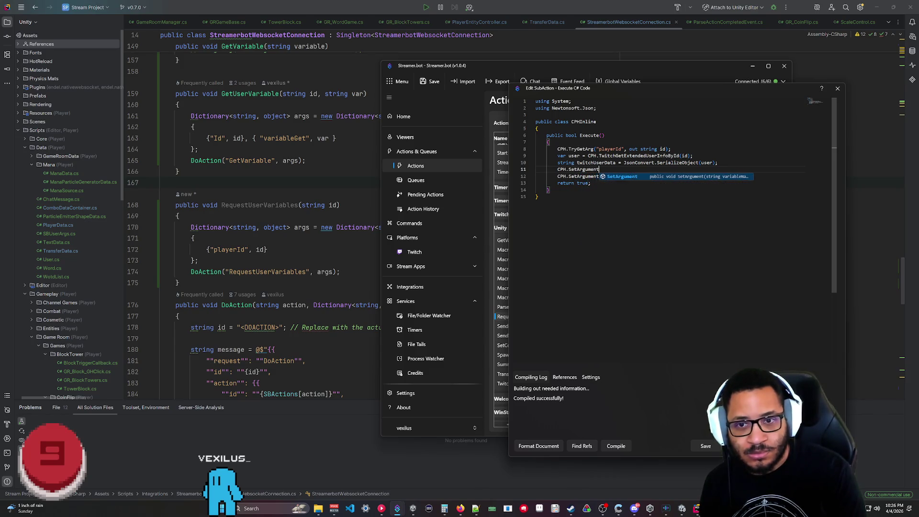
{"action": "type", "text": "(\""}
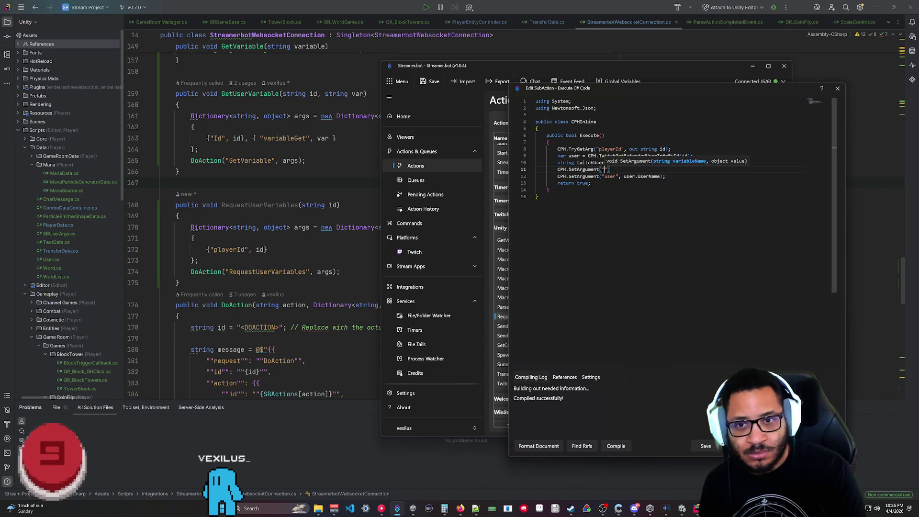
{"action": "type", "text": "twitch"}
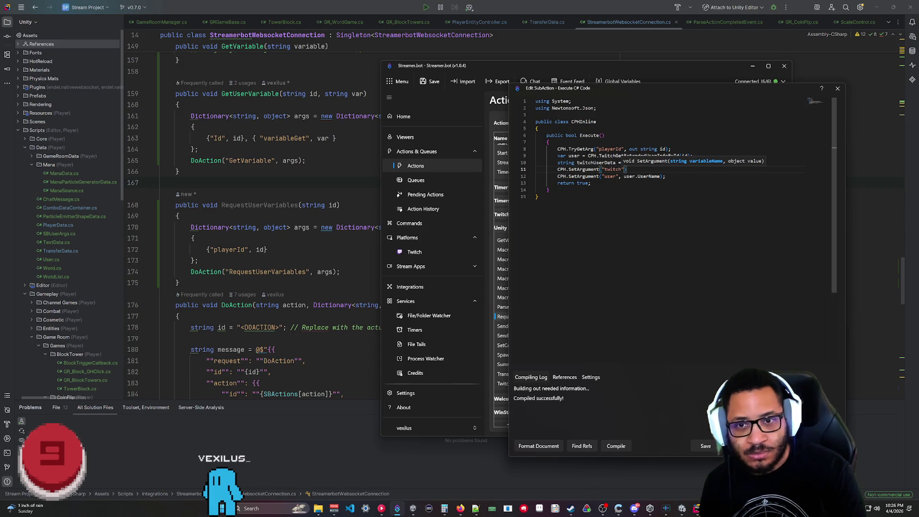
{"action": "type", "text": "Ext"}
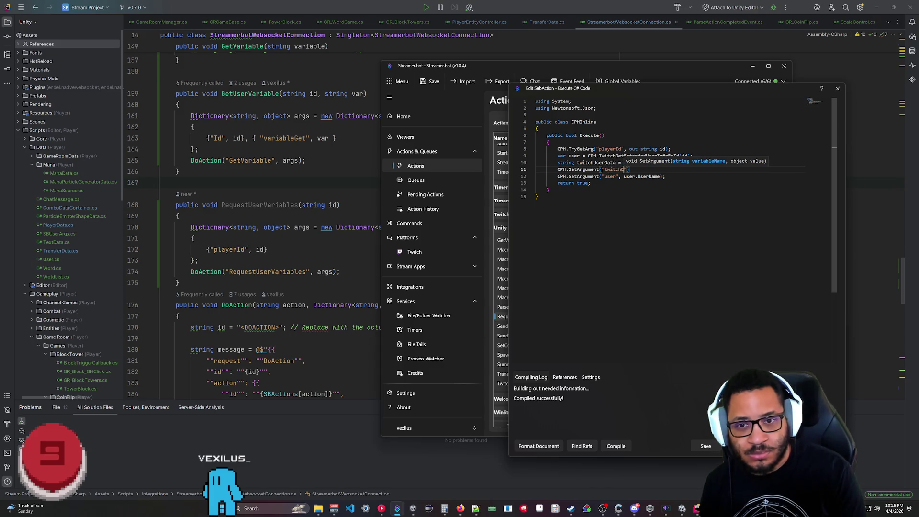
{"action": "type", "text": "UserData"}
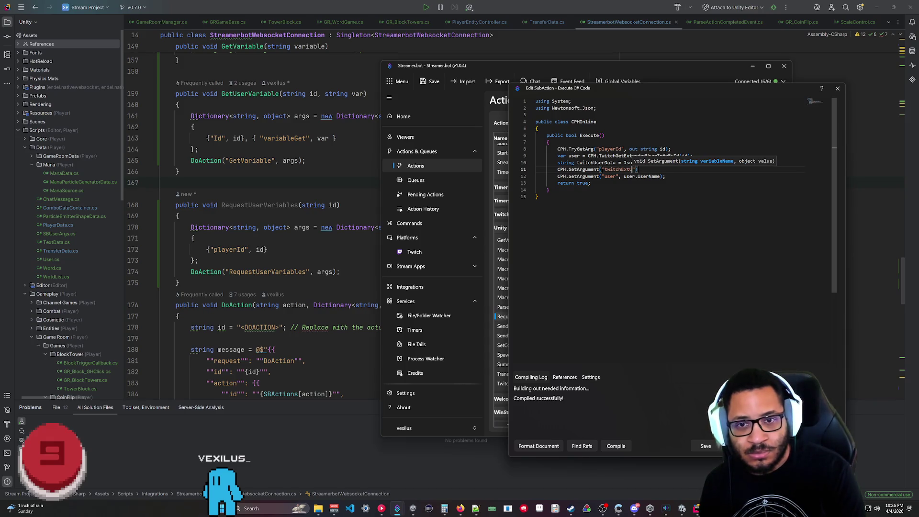
{"action": "key", "text": "Right"}
{"action": "type", "text": ", twi"}
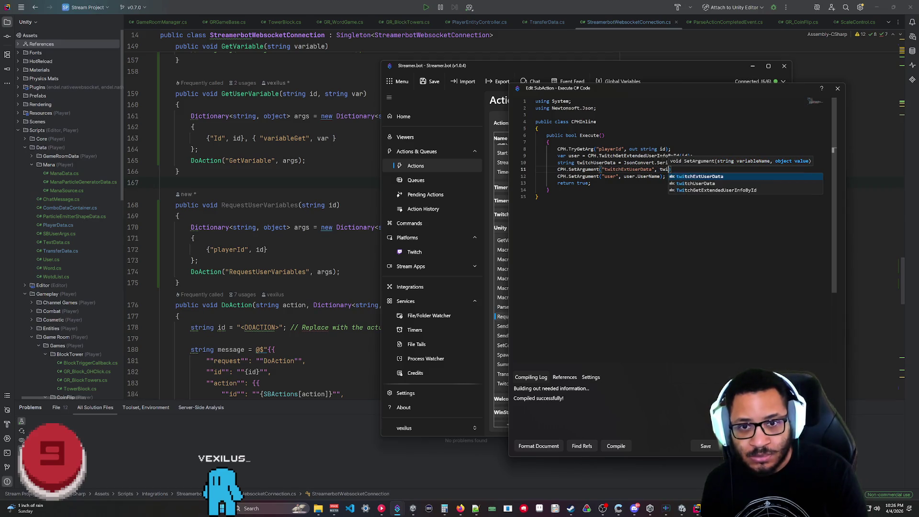
{"action": "key", "text": "Tab"}
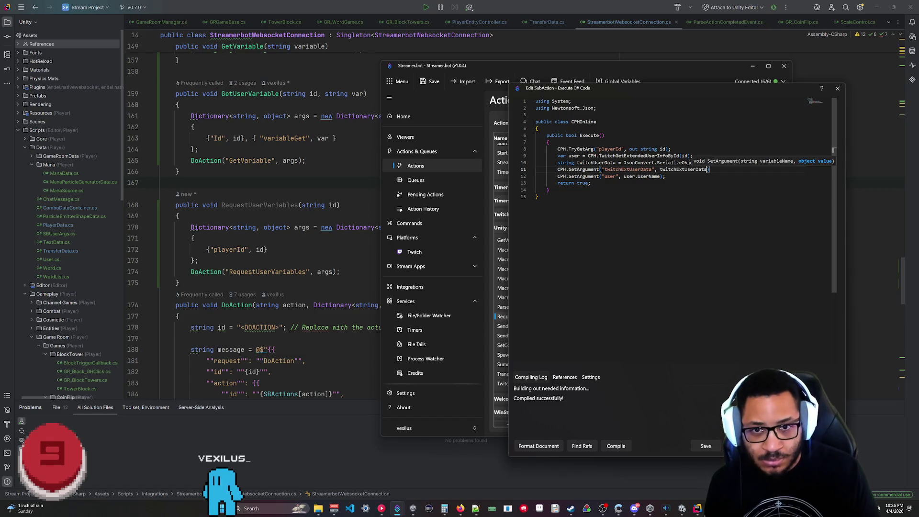
{"action": "left_click", "coordinate": [681, 169]}
{"action": "type", "text": ");"}
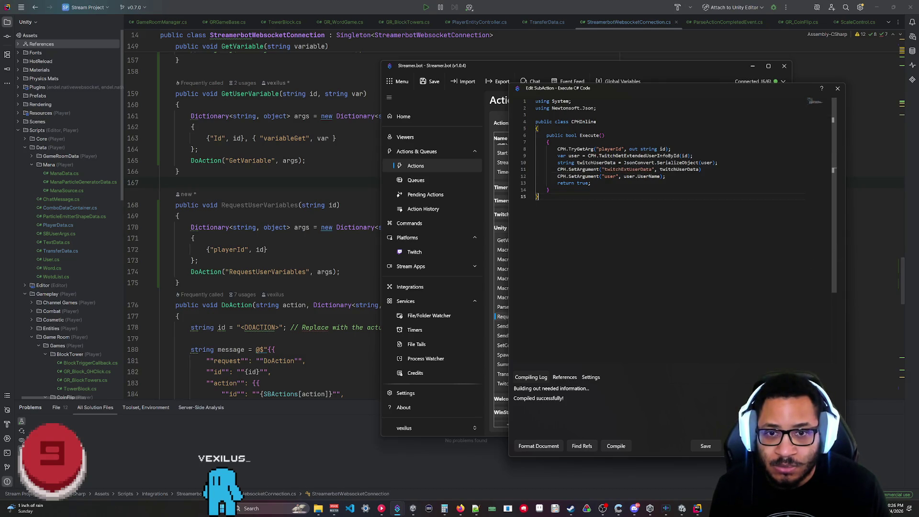
{"action": "left_click", "coordinate": [538, 196]}
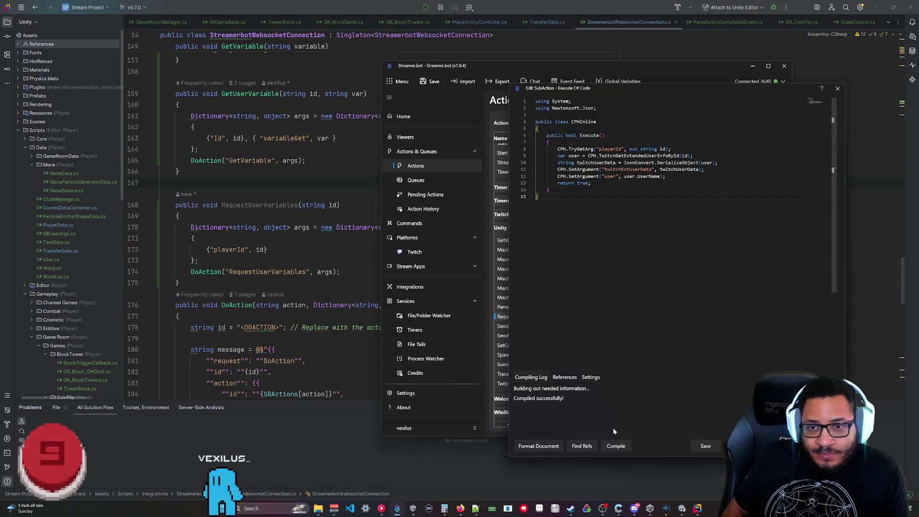
{"action": "left_click", "coordinate": [705, 445]}
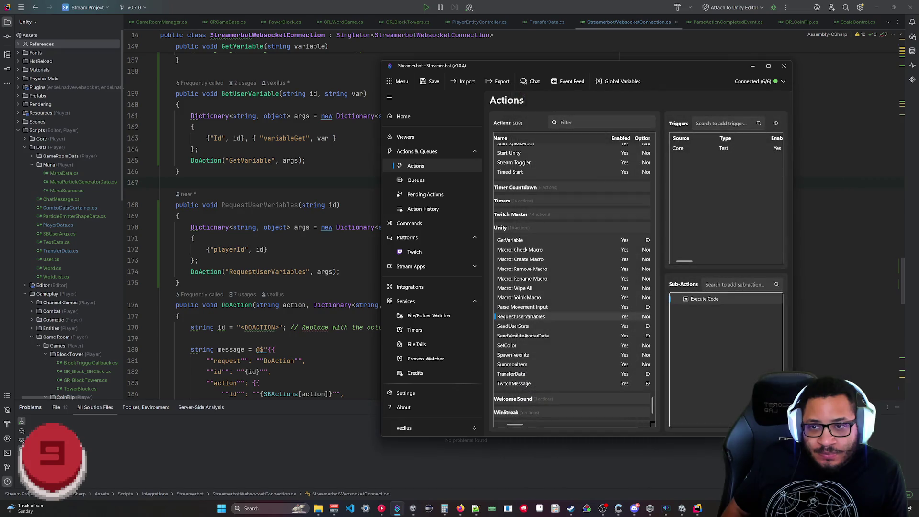
- Test the action and copy the twitchExtUserData value from its latest run's inspected variables
{"action": "left_click", "coordinate": [743, 155]}
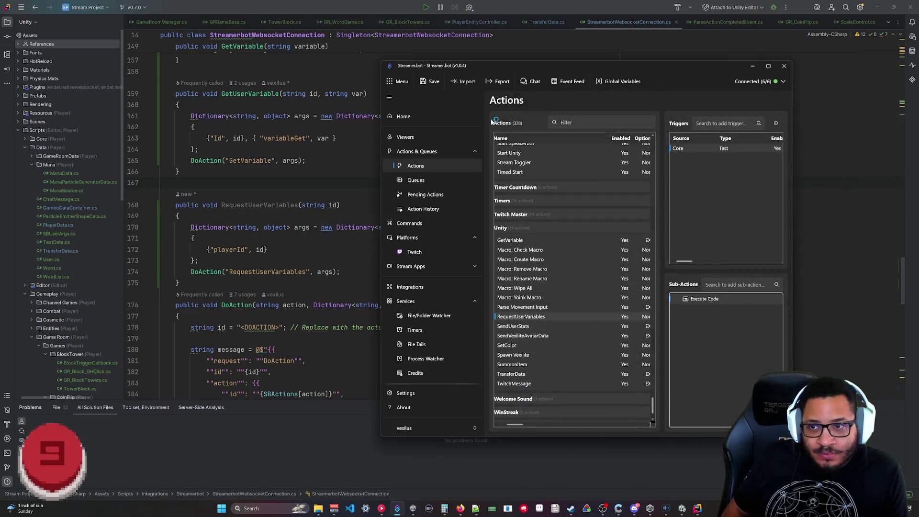
{"action": "left_click", "coordinate": [419, 210]}
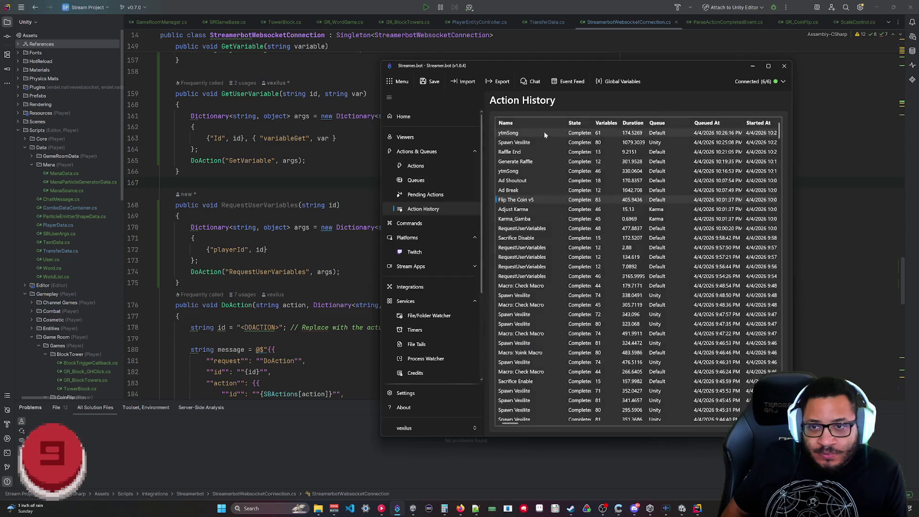
{"action": "right_click", "coordinate": [537, 134]}
{"action": "left_click", "coordinate": [558, 150]}
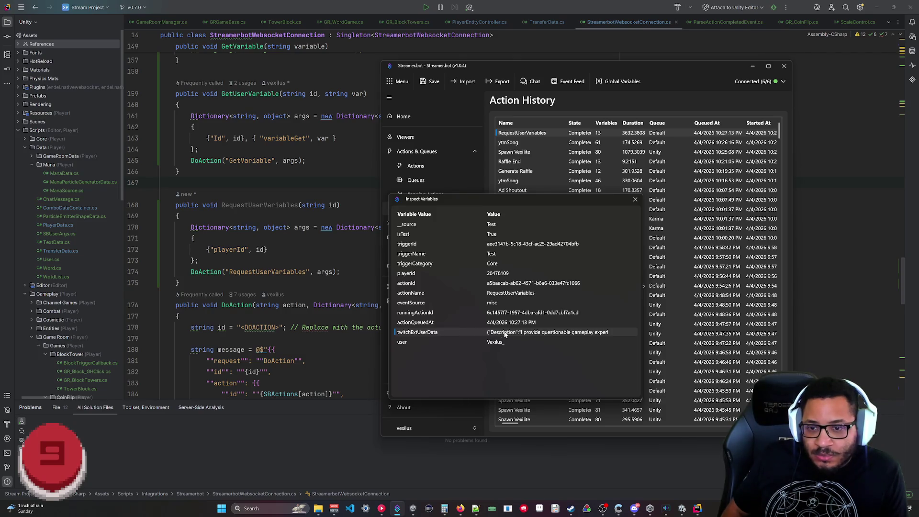
{"action": "right_click", "coordinate": [549, 335]}
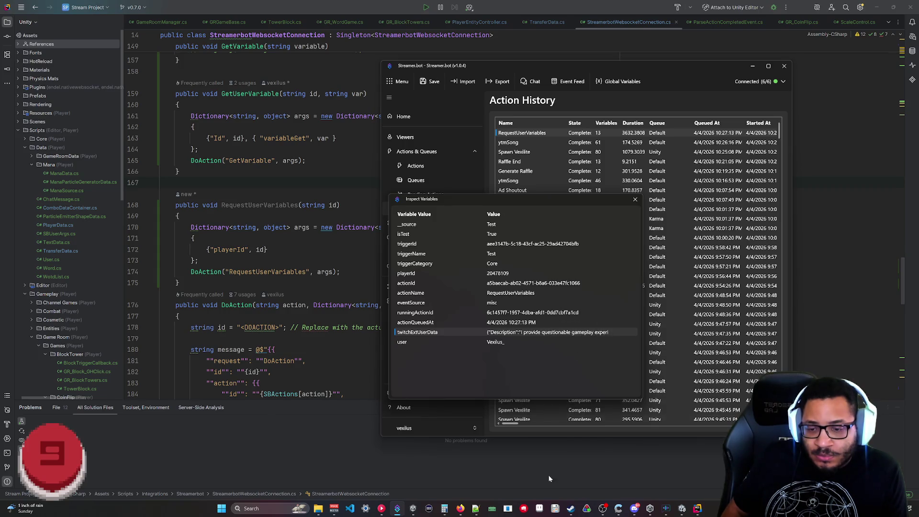
{"action": "left_click", "coordinate": [476, 508]}
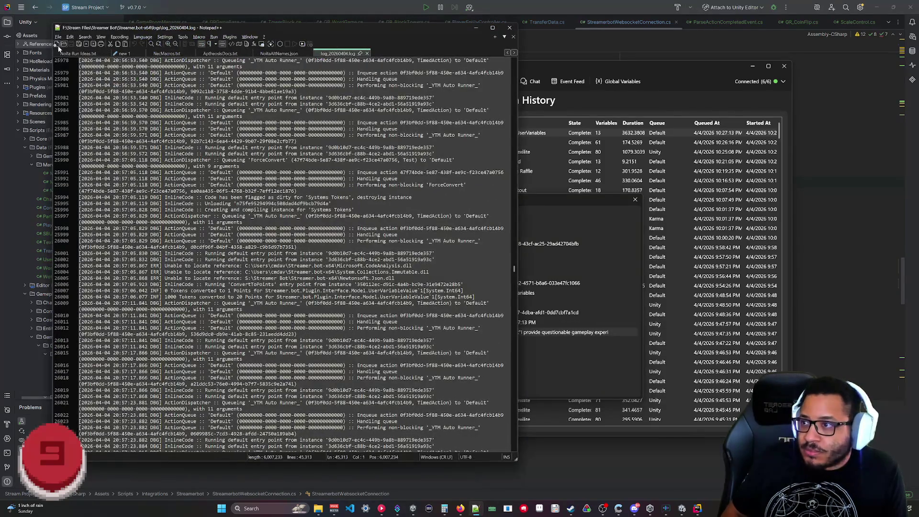
- Paste the JSON into a new Notepad++ tab, discard it unsaved, and close Inspect Variables
{"action": "left_click", "coordinate": [57, 44]}
{"action": "key", "text": "ctrl+v"}
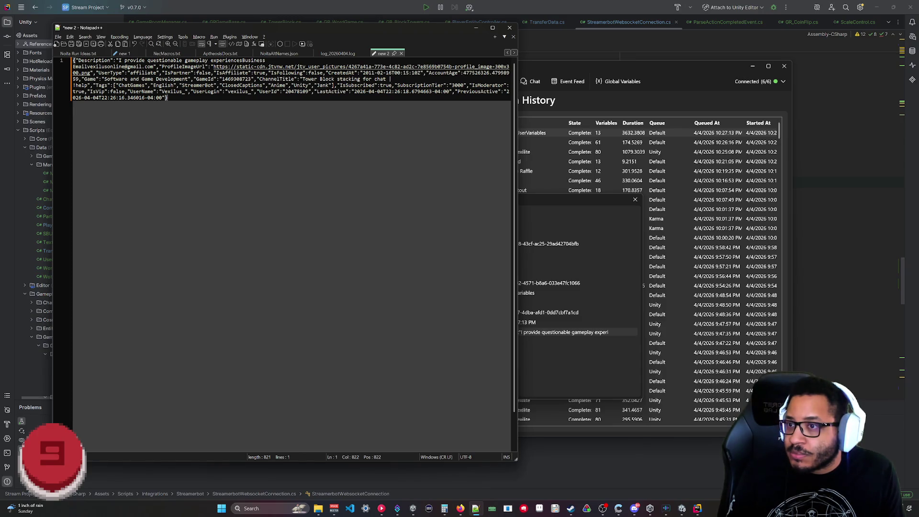
{"action": "left_click", "coordinate": [401, 54]}
{"action": "left_click", "coordinate": [463, 280]}
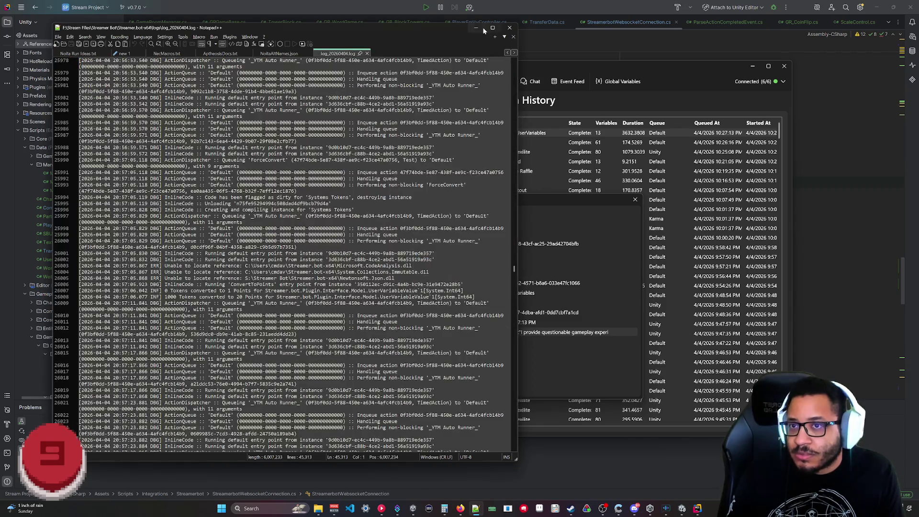
{"action": "left_click", "coordinate": [476, 28]}
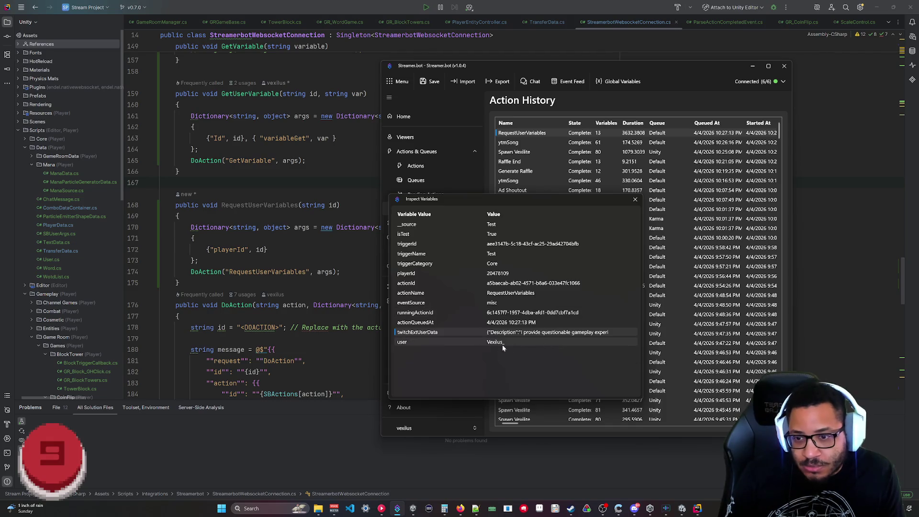
{"action": "left_click", "coordinate": [635, 199]}
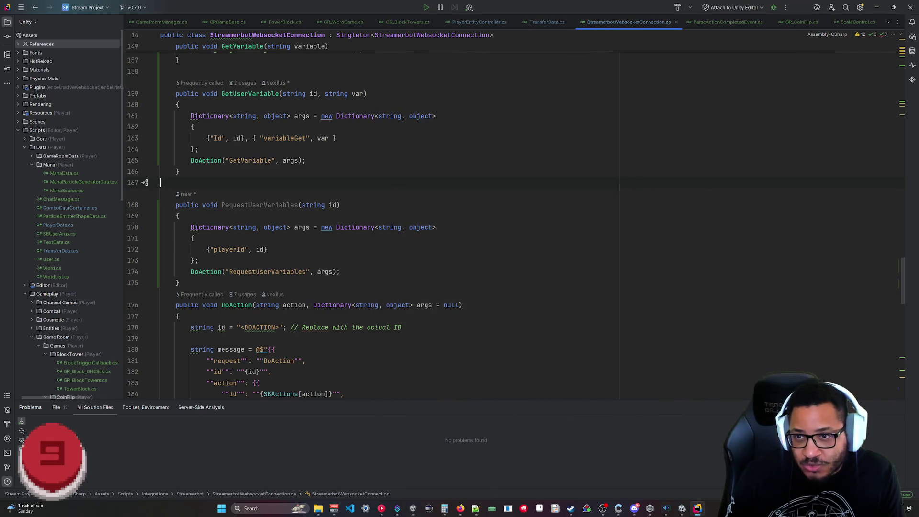
- Review the SendVexiliteAvatarData and SendUserStats actions on Streamer.bot's Actions page
{"action": "left_click", "coordinate": [397, 508]}
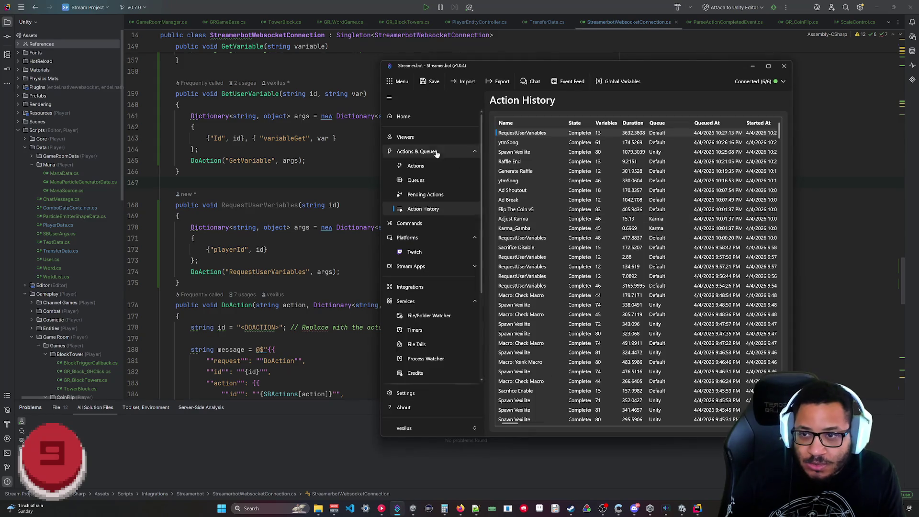
{"action": "left_click", "coordinate": [401, 167]}
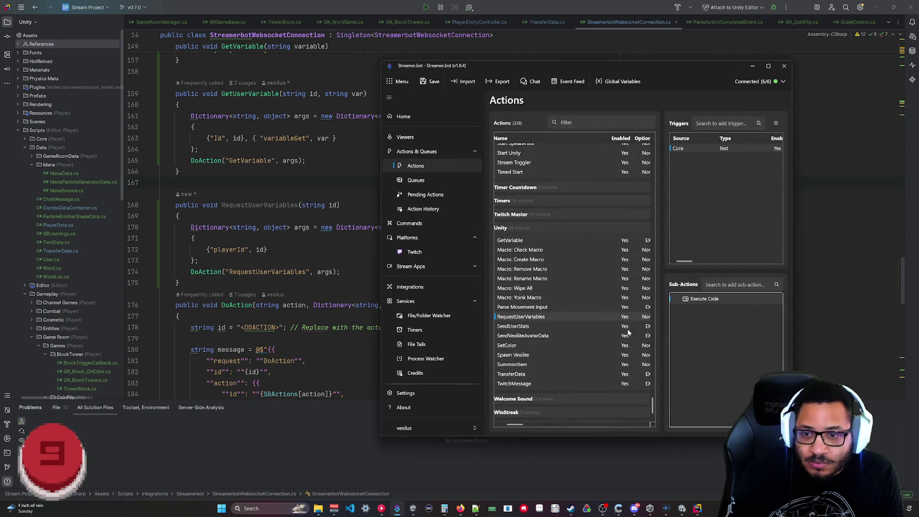
{"action": "left_click", "coordinate": [531, 336]}
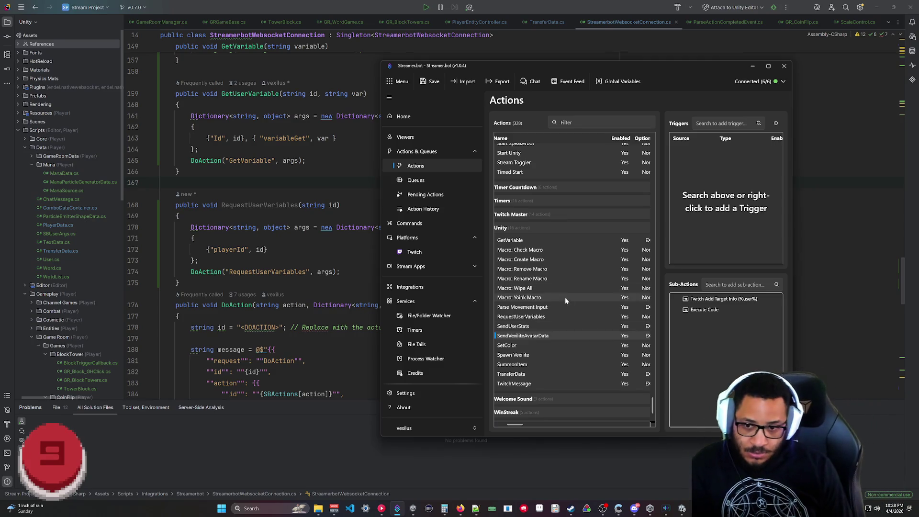
{"action": "left_click", "coordinate": [534, 326]}
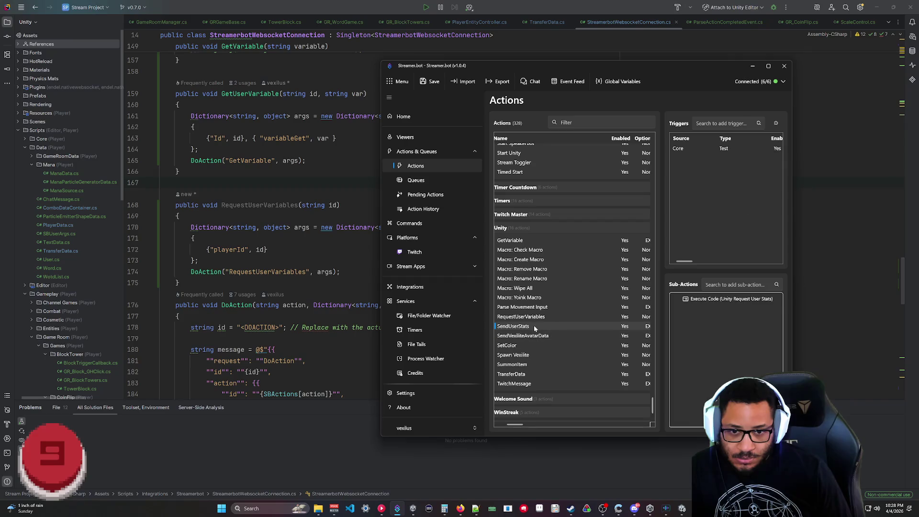
- Look over the SendUserStats and RequestUserVariables code, then select SendVexiliteAvatarData
{"action": "double_click", "coordinate": [710, 300]}
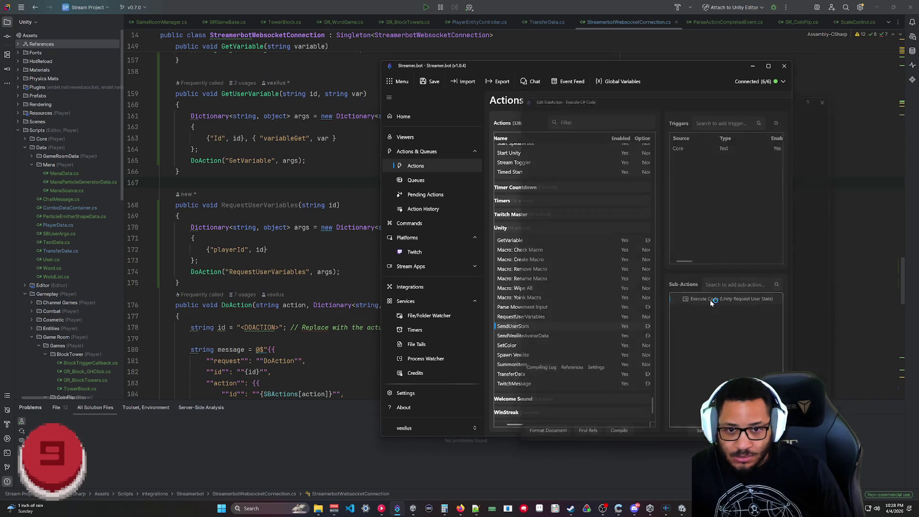
{"action": "left_click", "coordinate": [520, 316]}
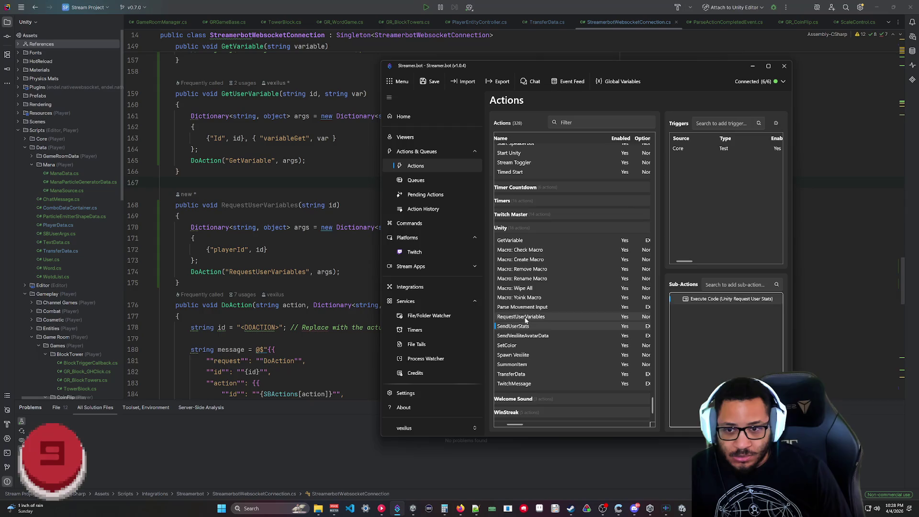
{"action": "double_click", "coordinate": [716, 300]}
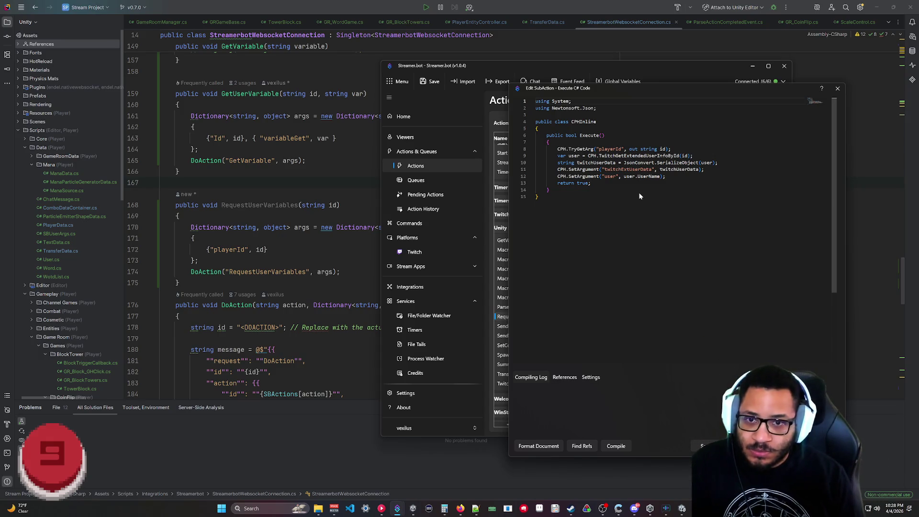
{"action": "left_click", "coordinate": [665, 177]}
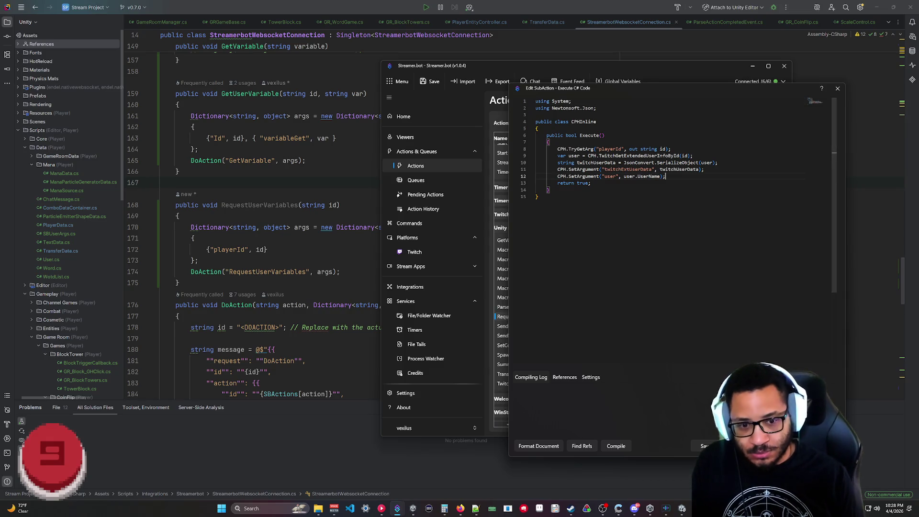
{"action": "left_click", "coordinate": [838, 88]}
{"action": "left_click", "coordinate": [538, 335]}
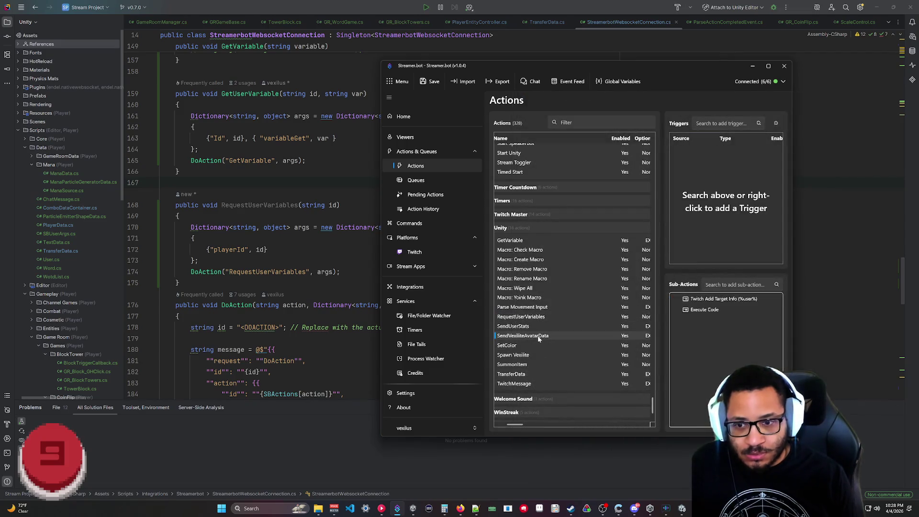
- Add a Custom trigger named SendVexiliteData to the SendVexiliteAvatarData action and verify its event name
{"action": "right_click", "coordinate": [682, 187]}
{"action": "mouse_move", "coordinate": [701, 255]}
{"action": "mouse_move", "coordinate": [751, 258]}
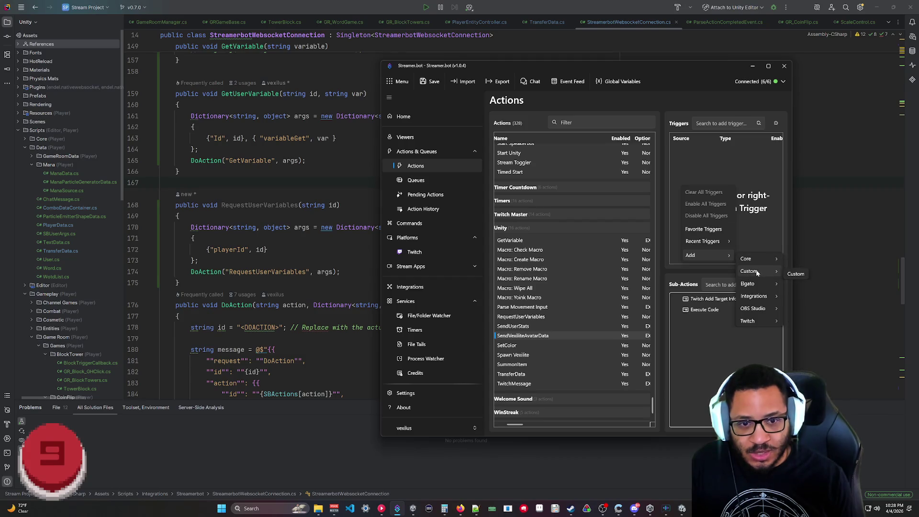
{"action": "left_click", "coordinate": [792, 274]}
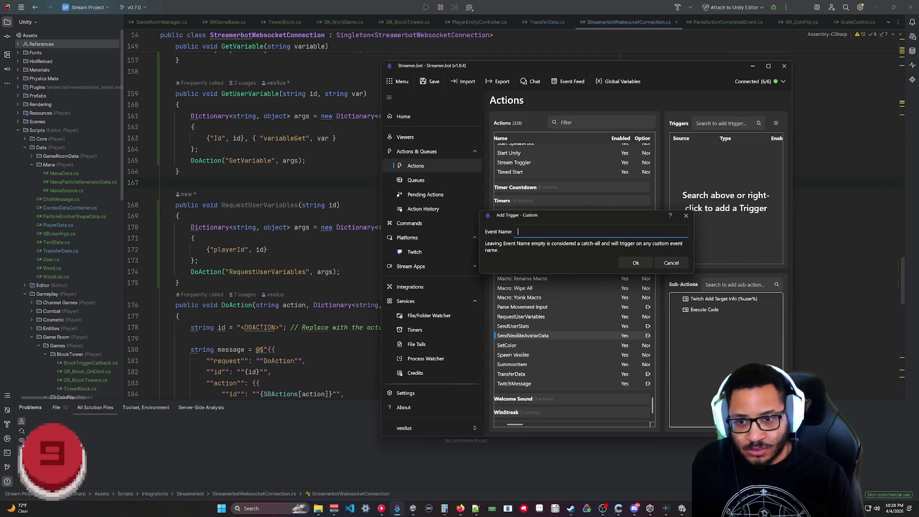
{"action": "type", "text": "SendVexiliteDat"}
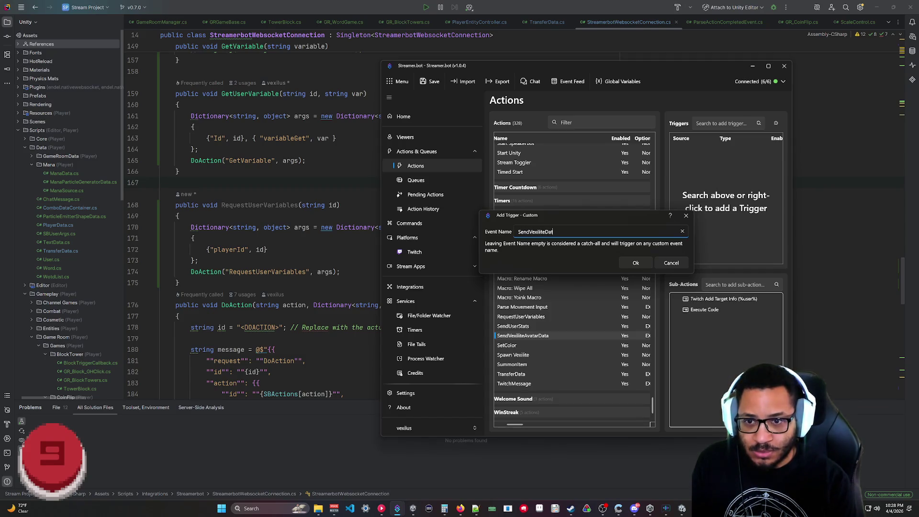
{"action": "key", "text": "Return"}
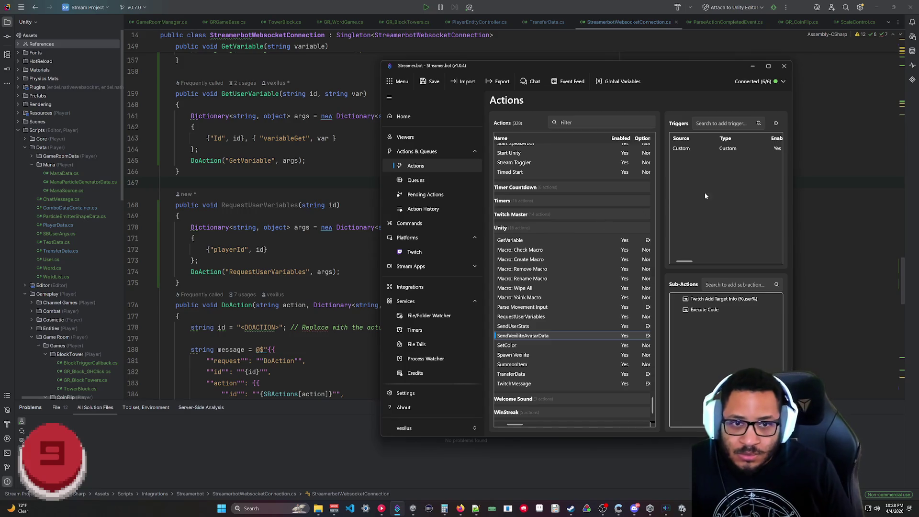
{"action": "left_click_drag", "start_coordinate": [683, 261], "coordinate": [766, 262]}
{"action": "double_click", "coordinate": [744, 150]}
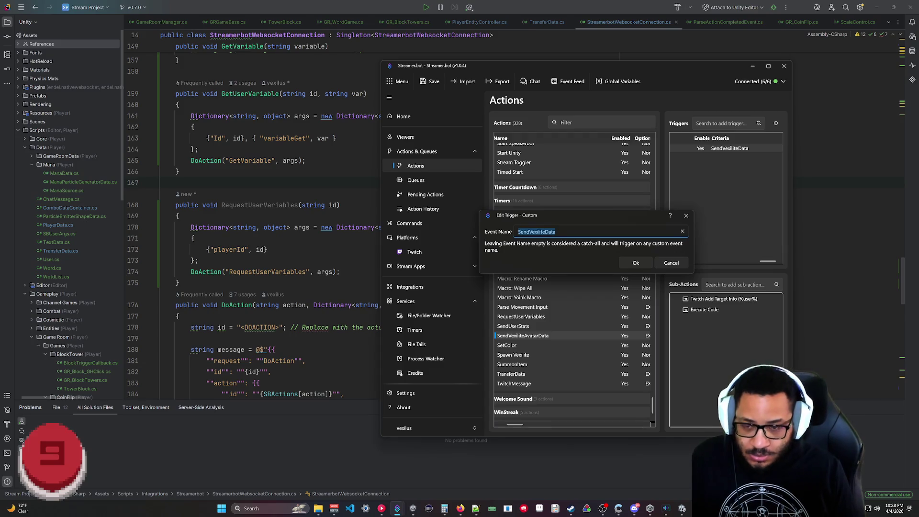
{"action": "left_click", "coordinate": [636, 262]}
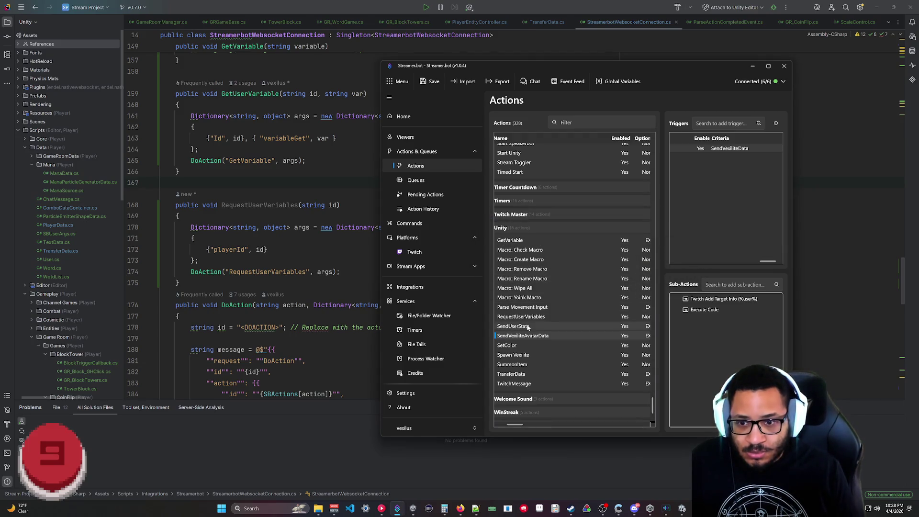
- Add CPH.TriggerEvent("SendVexiliteData"); on line 13 of the RequestUserVariables C# code
{"action": "left_click", "coordinate": [526, 316]}
{"action": "double_click", "coordinate": [706, 303]}
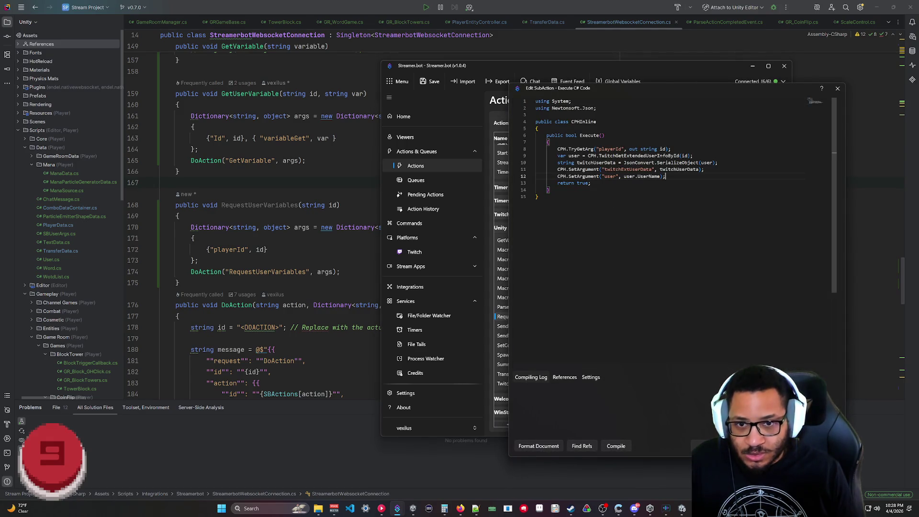
{"action": "key", "text": "Return"}
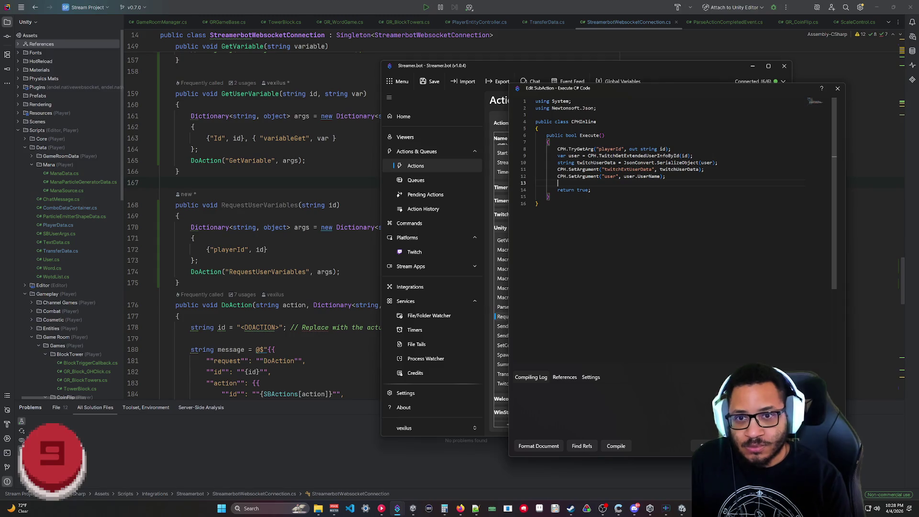
{"action": "type", "text": "CPH.Trig"}
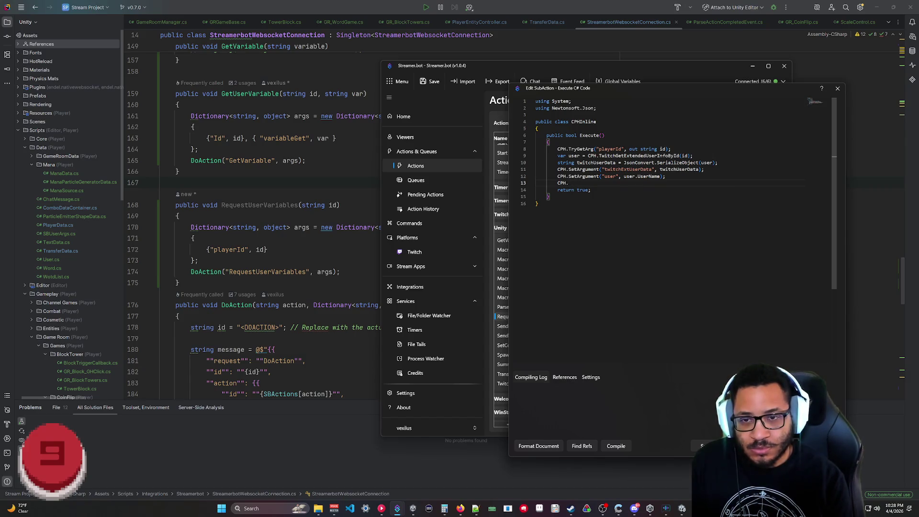
{"action": "type", "text": "Tri"}
{"action": "key", "text": "BackSpace"}
{"action": "key", "text": "BackSpace"}
{"action": "key", "text": "BackSpace"}
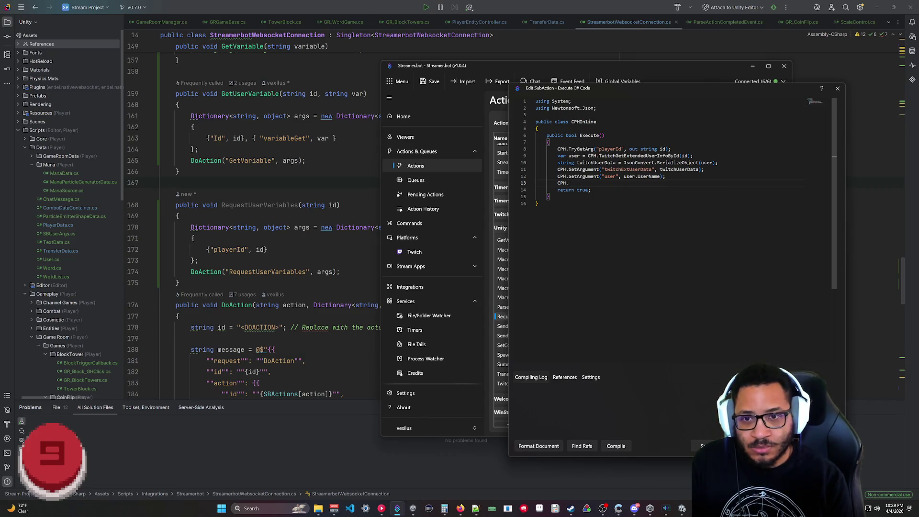
{"action": "type", "text": "E"}
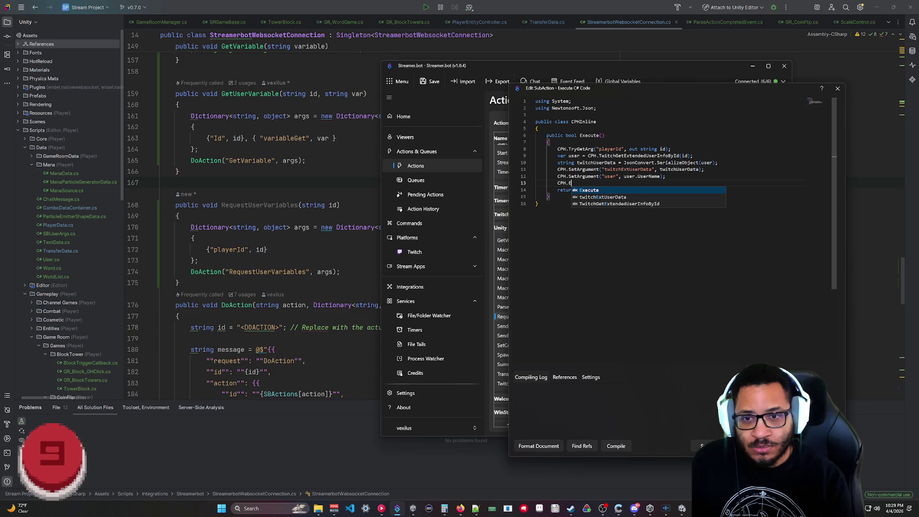
{"action": "type", "text": "v"}
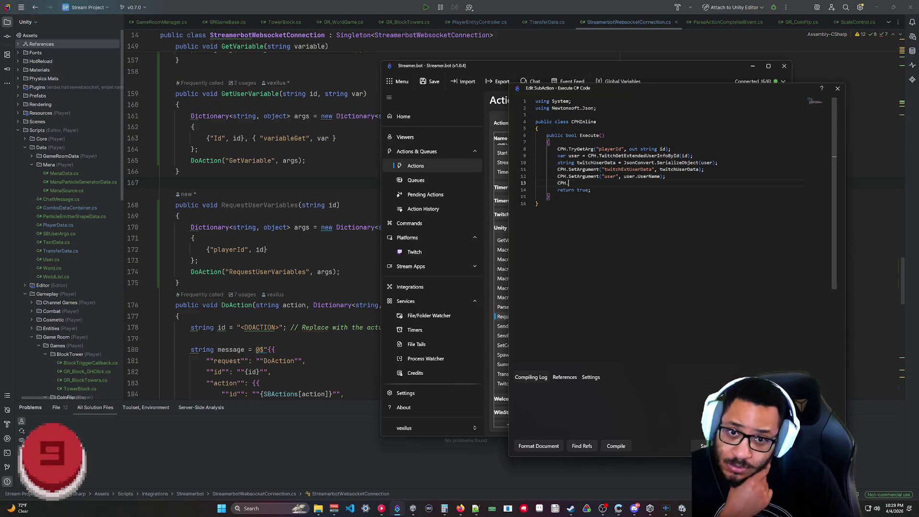
{"action": "key", "text": "BackSpace"}
{"action": "key", "text": "BackSpace"}
{"action": "key", "text": "BackSpace"}
{"action": "type", "text": "CPH."}
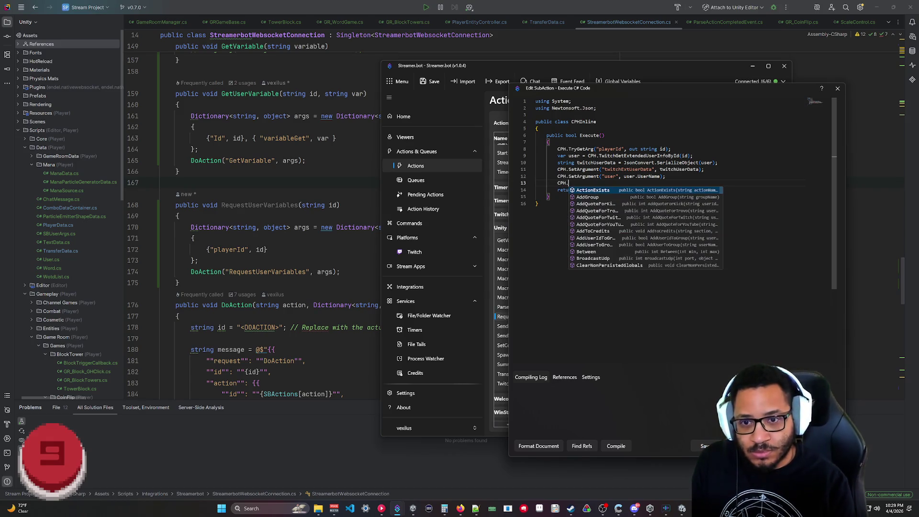
{"action": "type", "text": "Trig"}
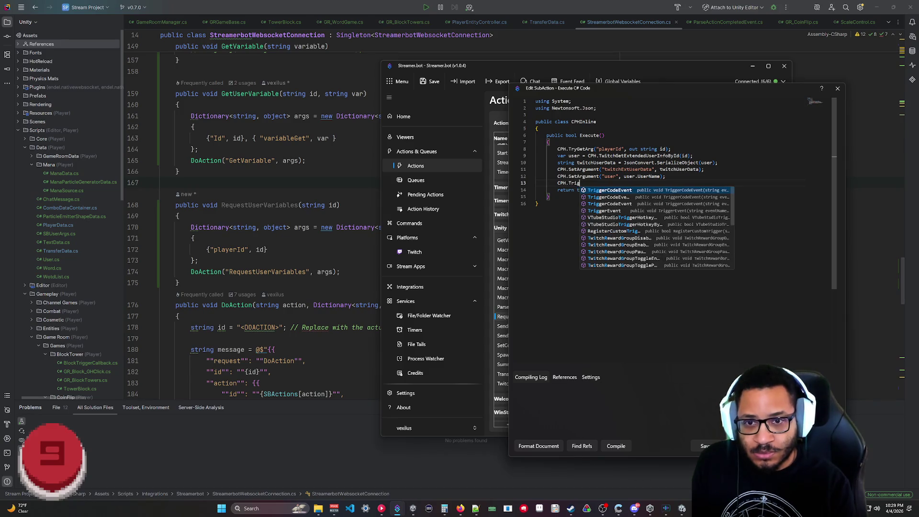
{"action": "type", "text": "ger"}
{"action": "type", "text": "Event"}
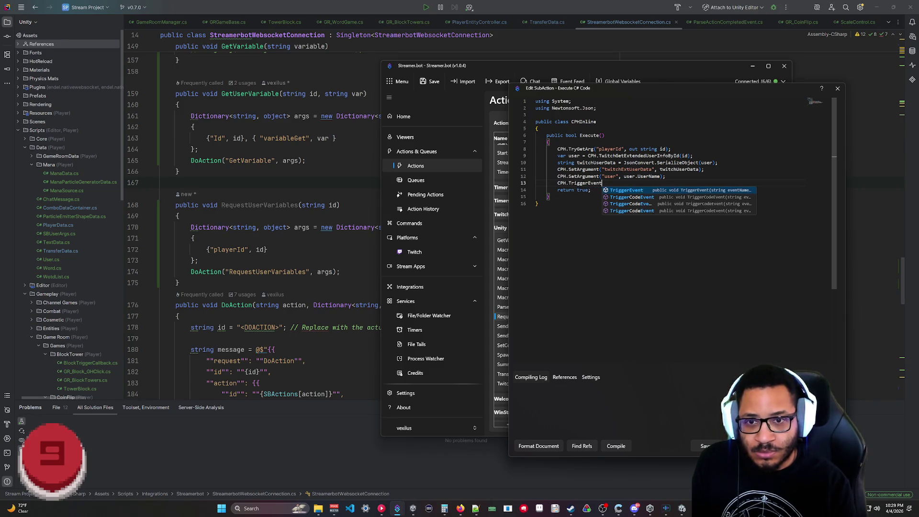
{"action": "type", "text": "(\"SendVexiliteData\""}
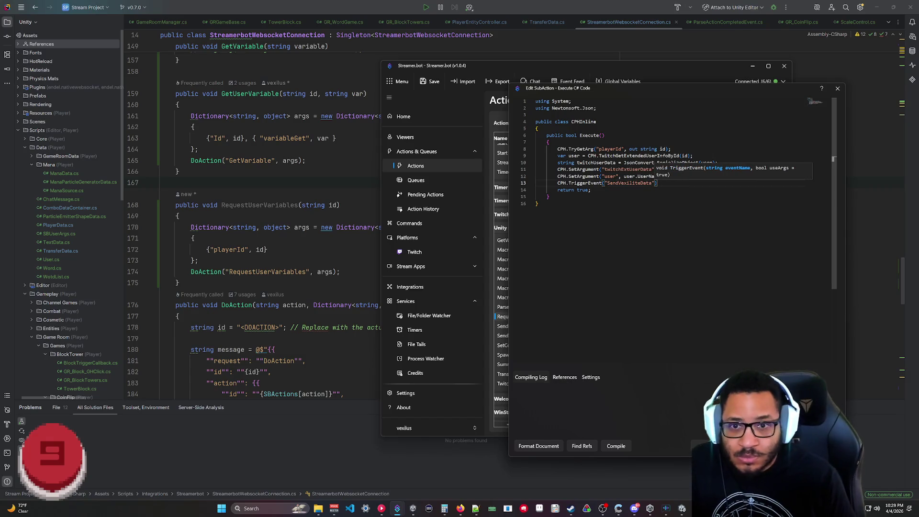
{"action": "type", "text": ");"}
- Compile the updated code, then save and close the Execute C# Code editor
{"action": "left_click", "coordinate": [538, 203]}
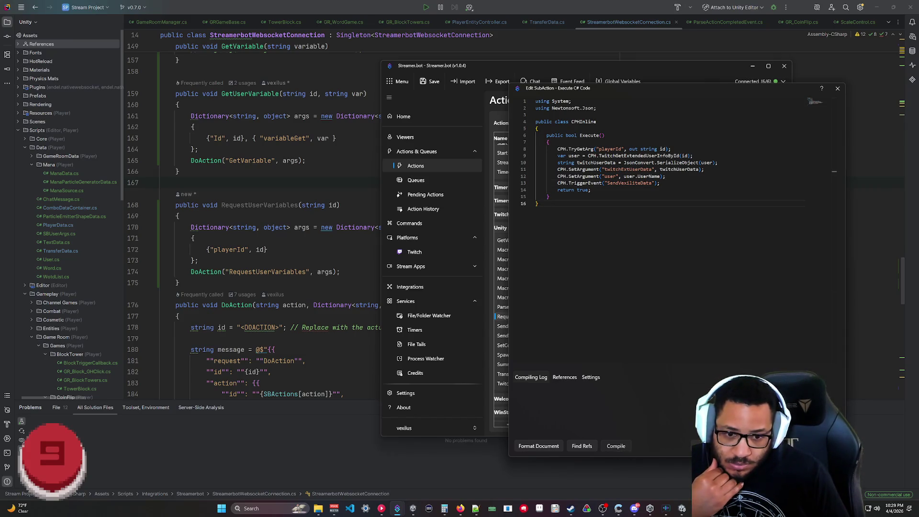
{"action": "left_click", "coordinate": [616, 446]}
{"action": "key", "text": "Escape"}
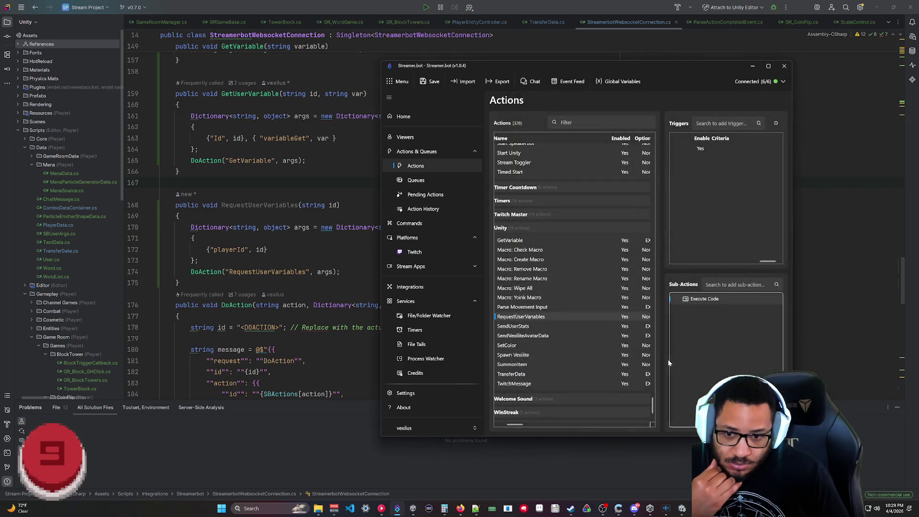
- In Action History, inspect the variables of the latest RequestUserVariables run
{"action": "right_click", "coordinate": [700, 148]}
{"action": "left_click", "coordinate": [708, 157]}
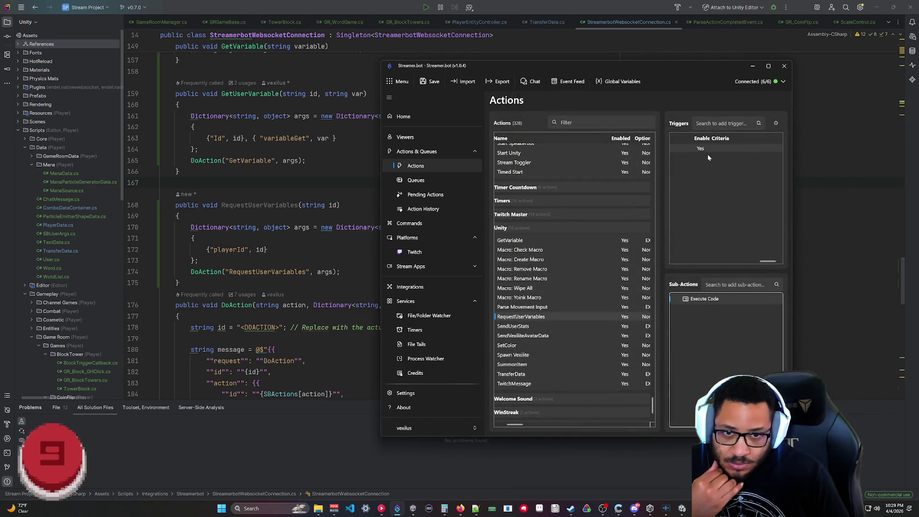
{"action": "left_click", "coordinate": [421, 208]}
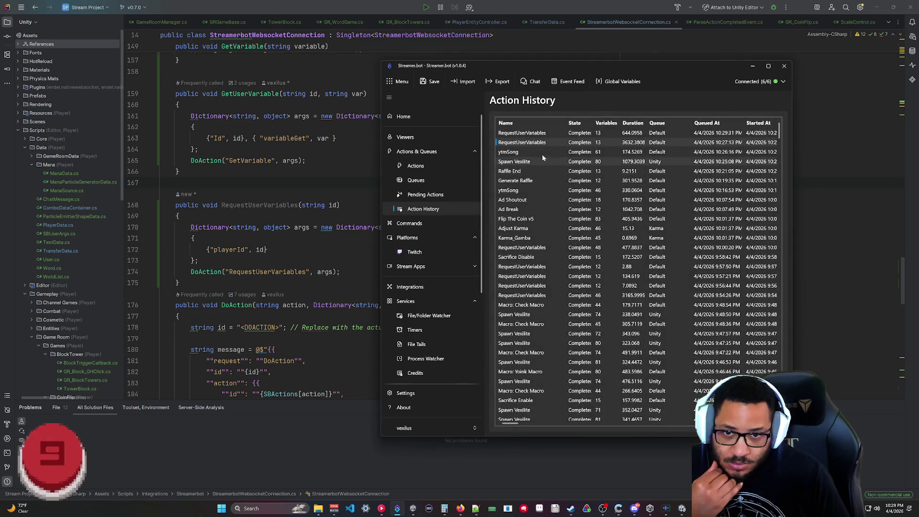
{"action": "left_click", "coordinate": [533, 134]}
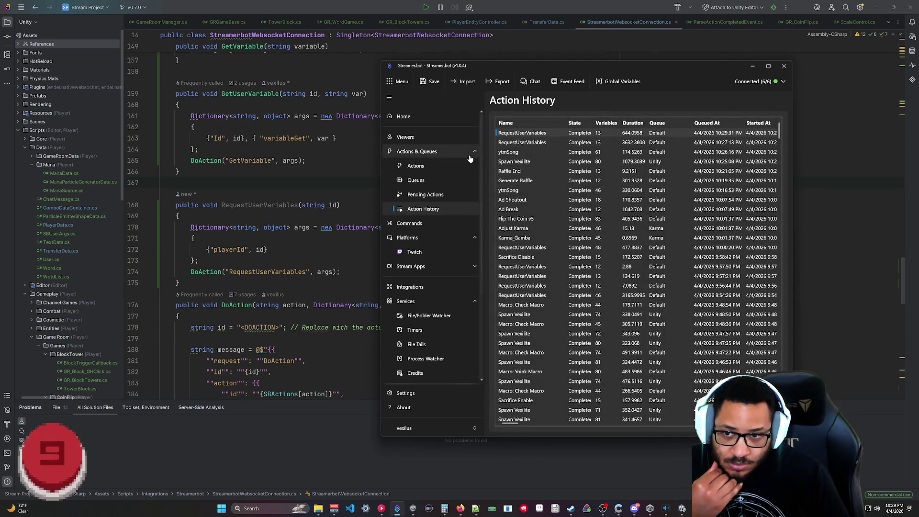
{"action": "right_click", "coordinate": [564, 135]}
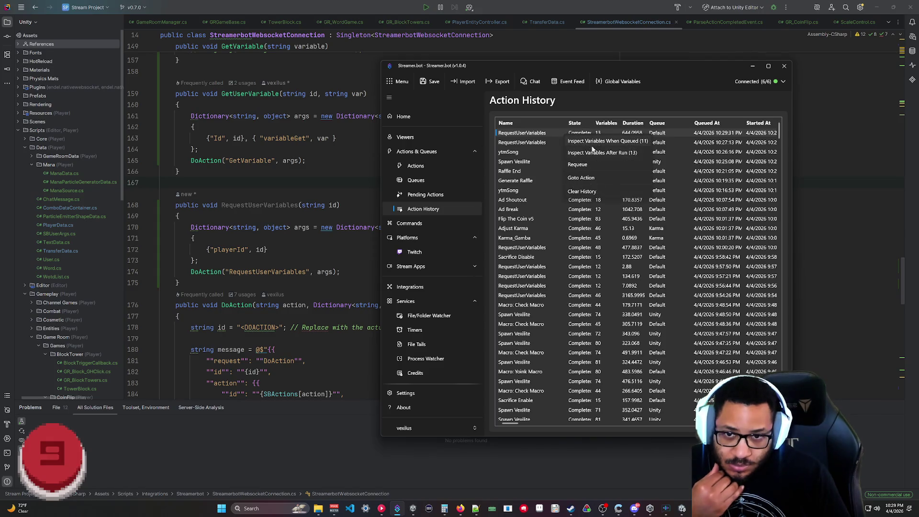
{"action": "left_click", "coordinate": [623, 153]}
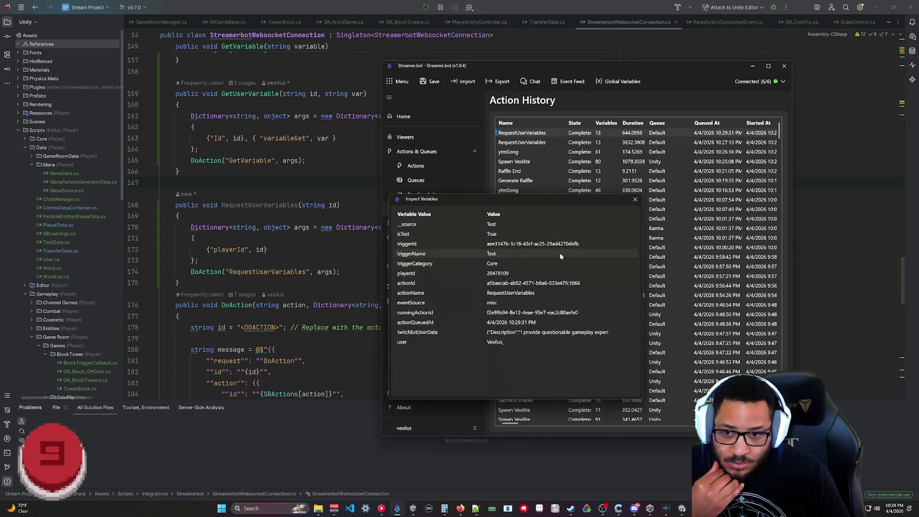
{"action": "left_click", "coordinate": [635, 200]}
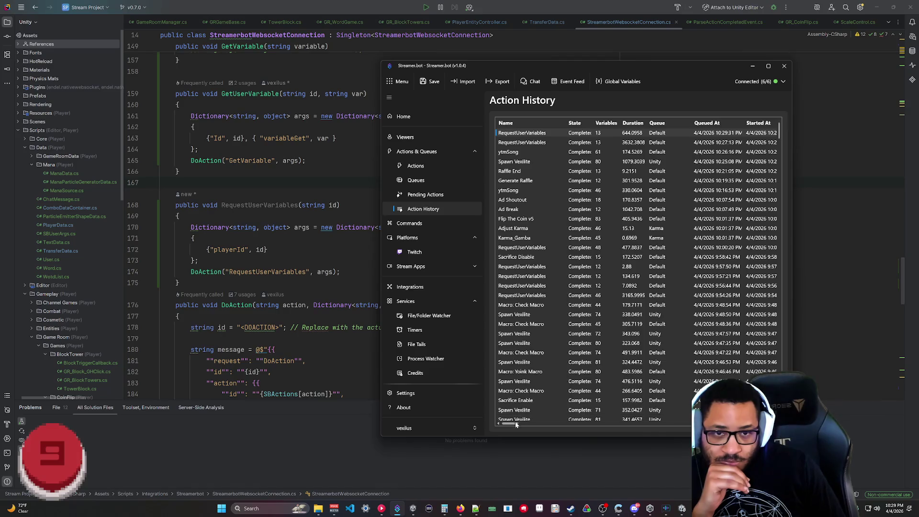
{"action": "mouse_move", "coordinate": [509, 426]}
{"action": "left_mouse_down"}
{"action": "mouse_move", "coordinate": [523, 426]}
{"action": "mouse_move", "coordinate": [445, 426]}
{"action": "left_mouse_up"}
- Refresh the history and compare latest and earlier runs' variables for twitchExtUserData and user
{"action": "left_click", "coordinate": [421, 208]}
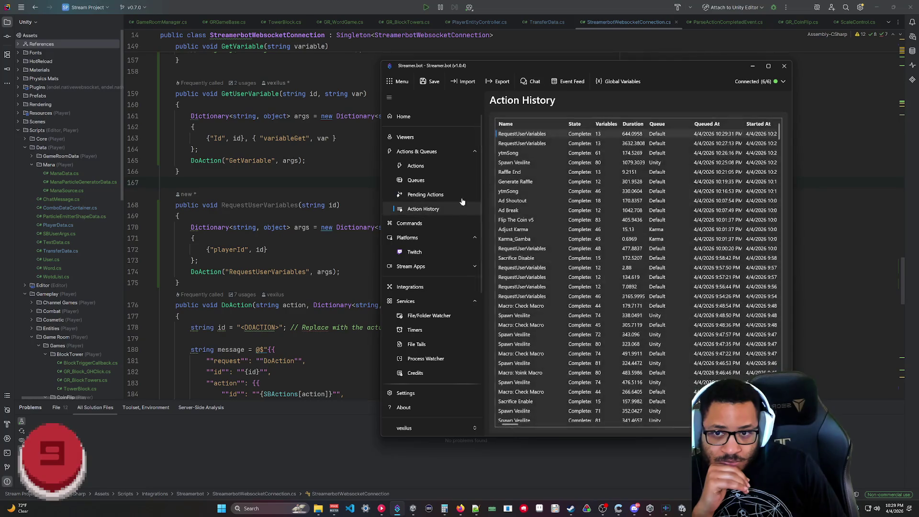
{"action": "right_click", "coordinate": [520, 135]}
{"action": "left_click", "coordinate": [568, 141]}
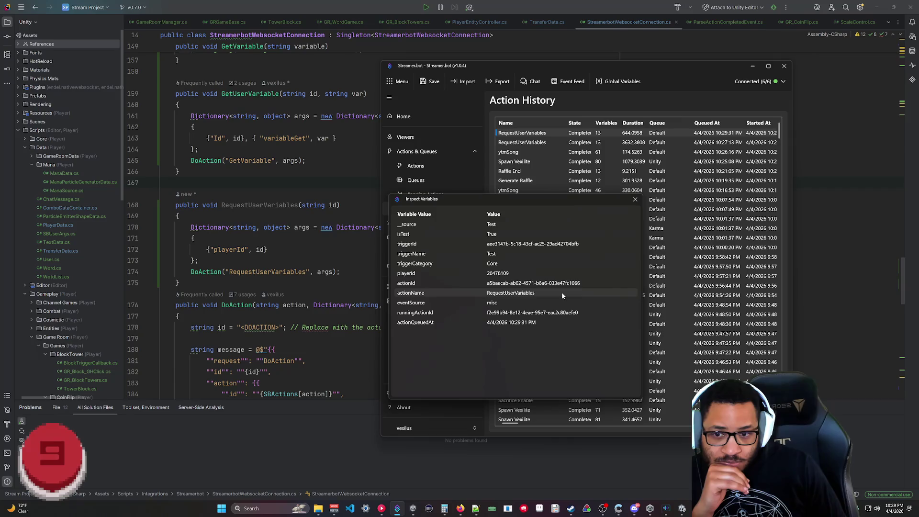
{"action": "left_click", "coordinate": [635, 200]}
{"action": "right_click", "coordinate": [536, 144]}
{"action": "left_click", "coordinate": [540, 148]}
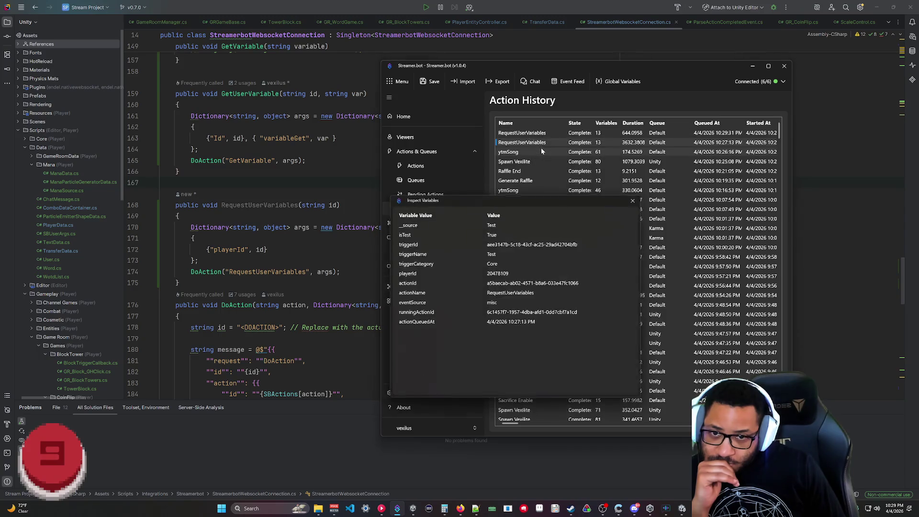
{"action": "left_click", "coordinate": [636, 199]}
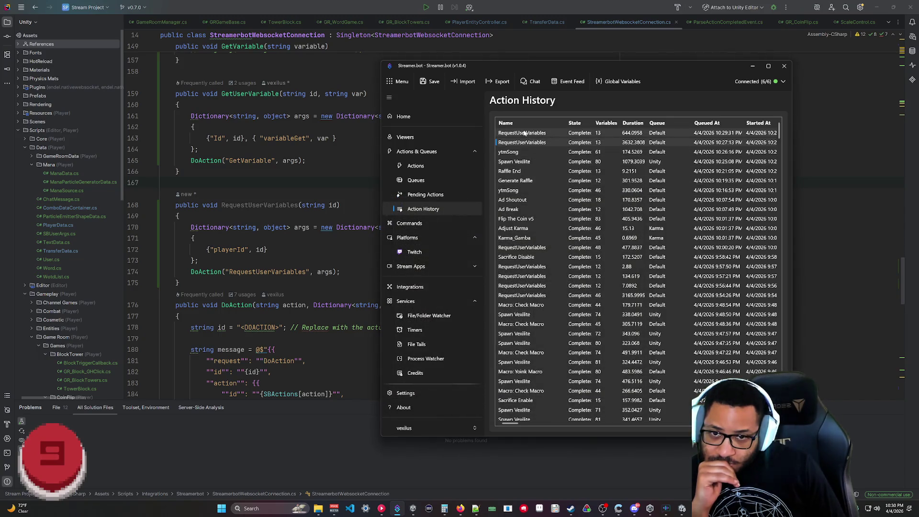
{"action": "left_click", "coordinate": [524, 133]}
{"action": "right_click", "coordinate": [524, 136]}
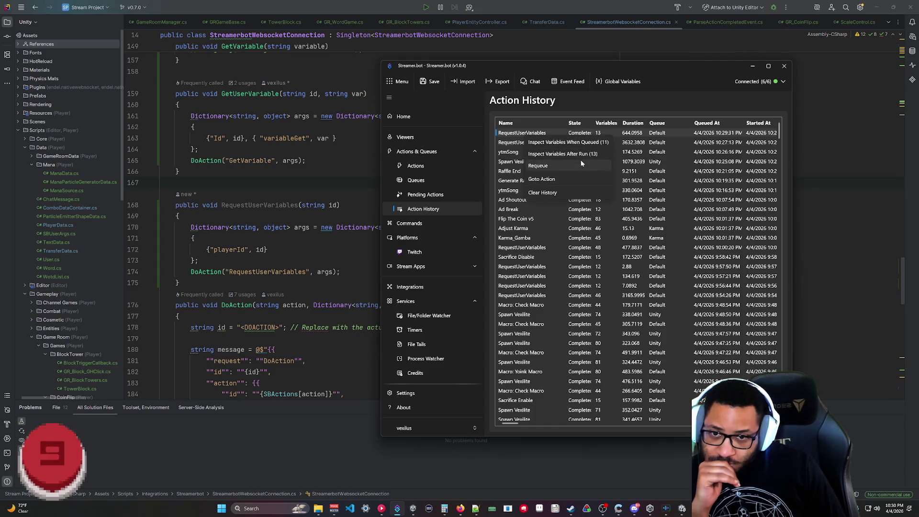
{"action": "left_click", "coordinate": [576, 154]}
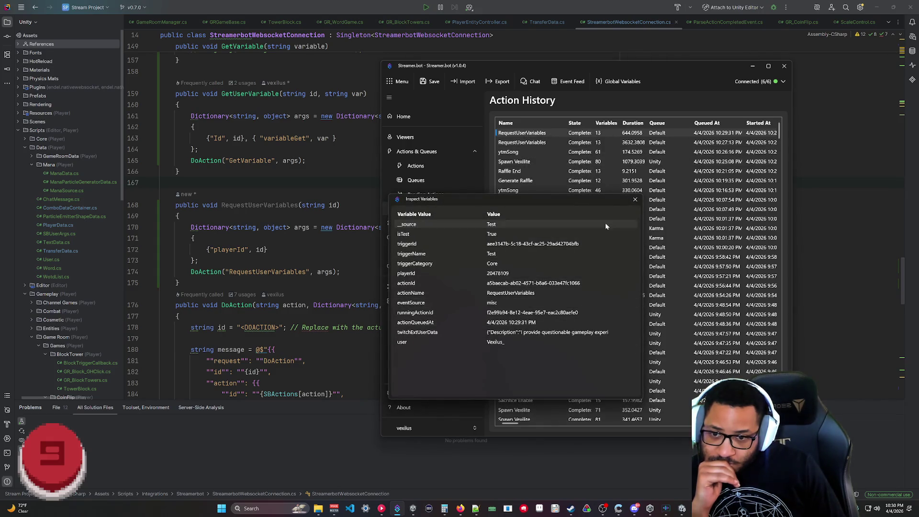
{"action": "left_click", "coordinate": [635, 199]}
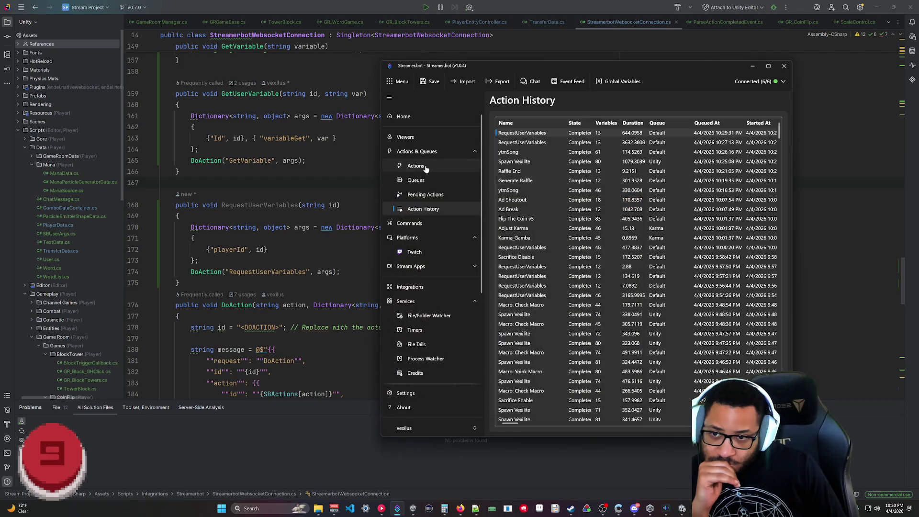
- Open the Execute C# Code editor of the SendVexiliteAvatarData action
{"action": "left_click", "coordinate": [416, 166]}
{"action": "left_click", "coordinate": [555, 335]}
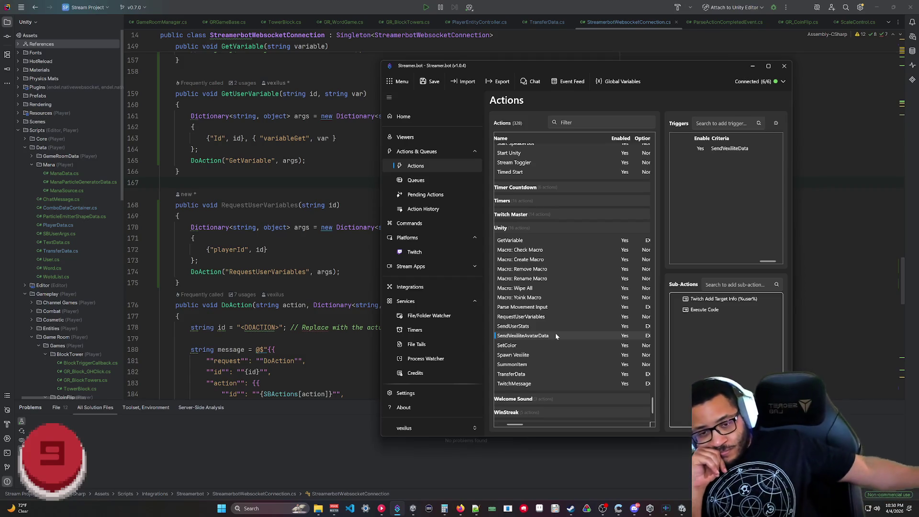
{"action": "double_click", "coordinate": [727, 310]}
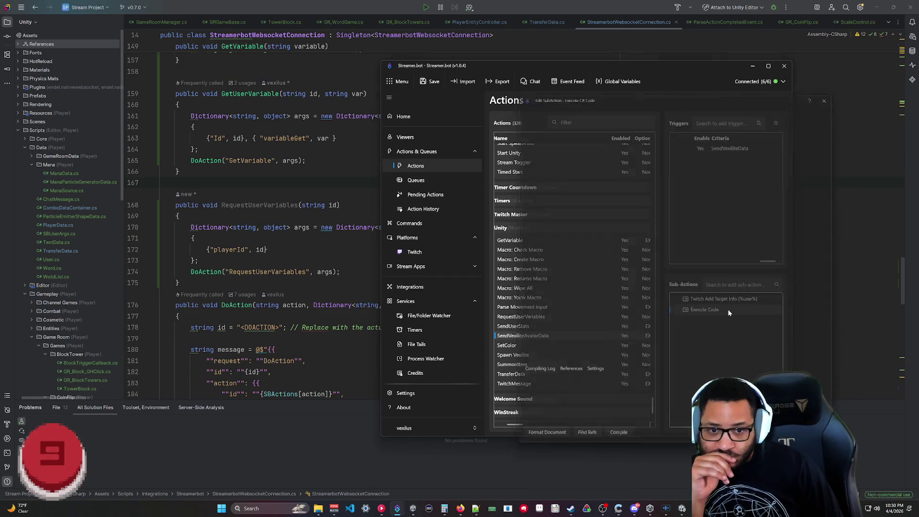